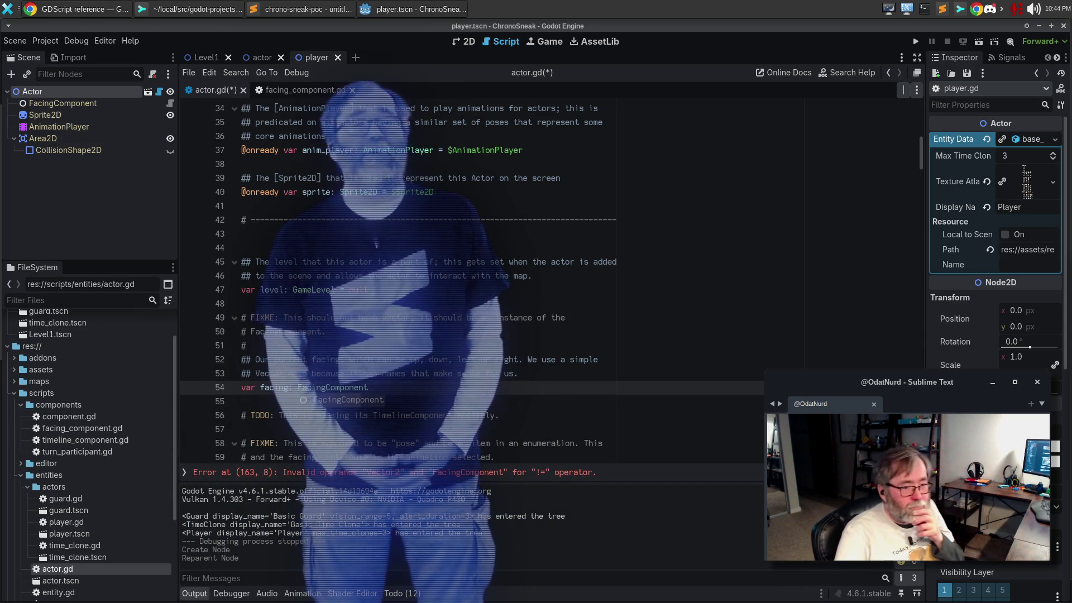
- Dismiss the autocomplete list after line 54 becomes 'var facing: FacingComponent'
click(559, 430)
scroll(551, 392, down, 2)
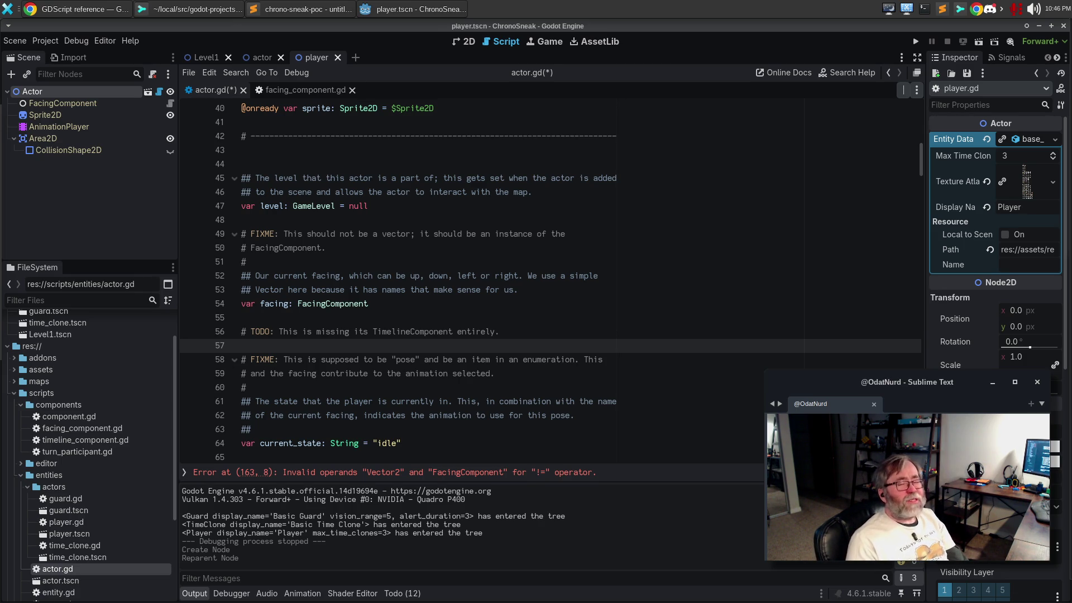
click(484, 208)
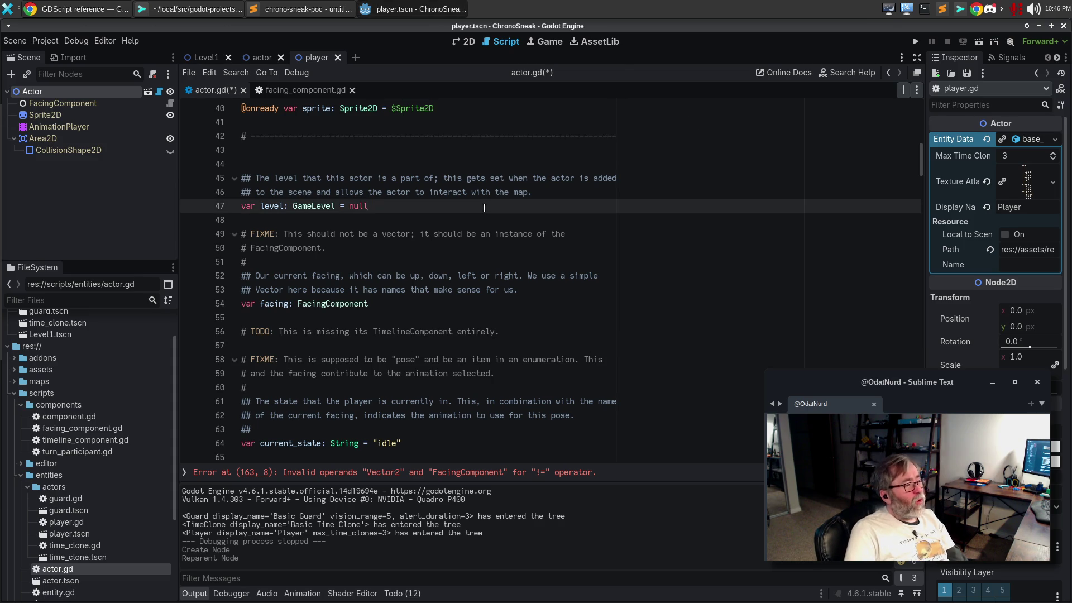
- Run the project with F5, then stash the three unstaged files in Sublime Merge
key(F5)
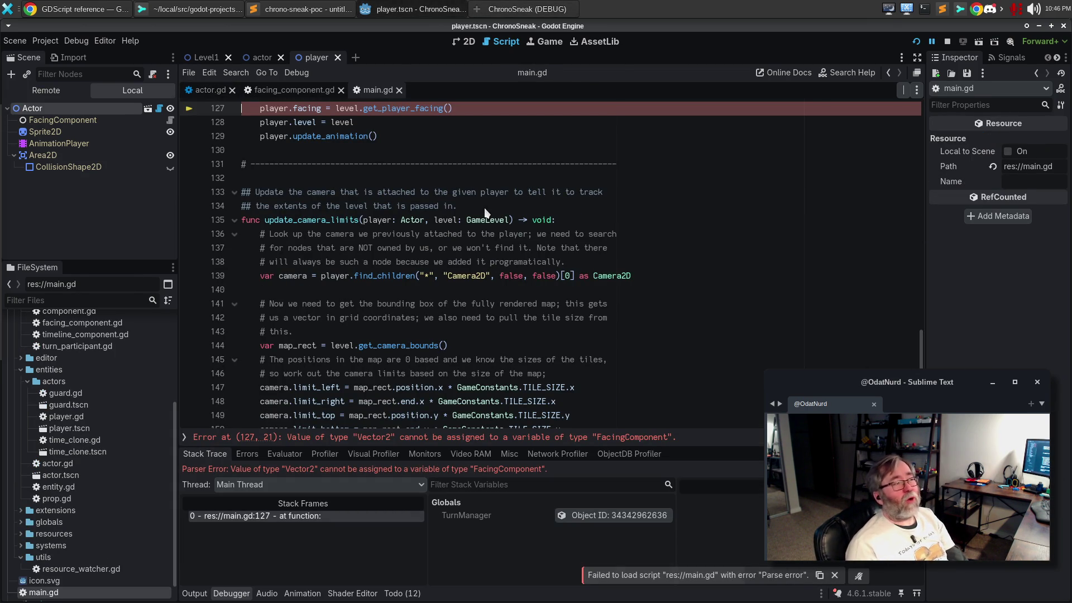
click(230, 6)
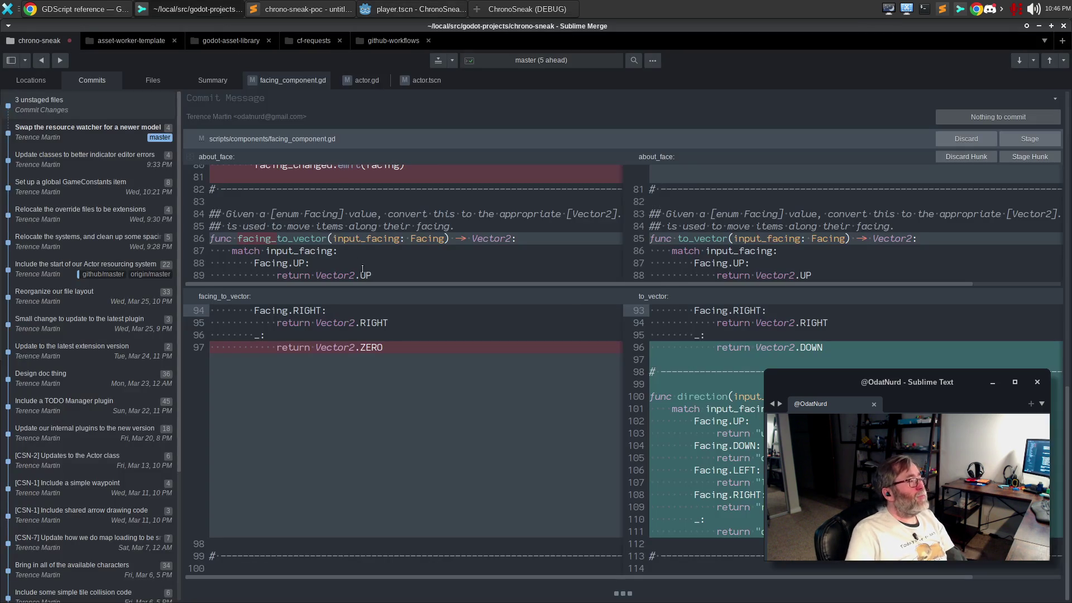
key(ctrl+s)
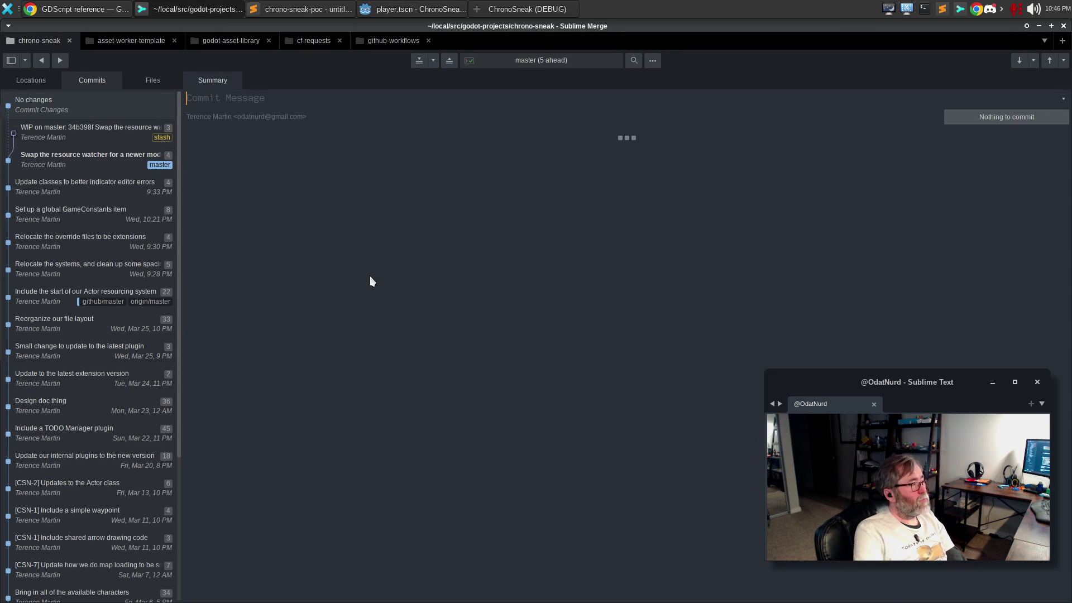
click(372, 5)
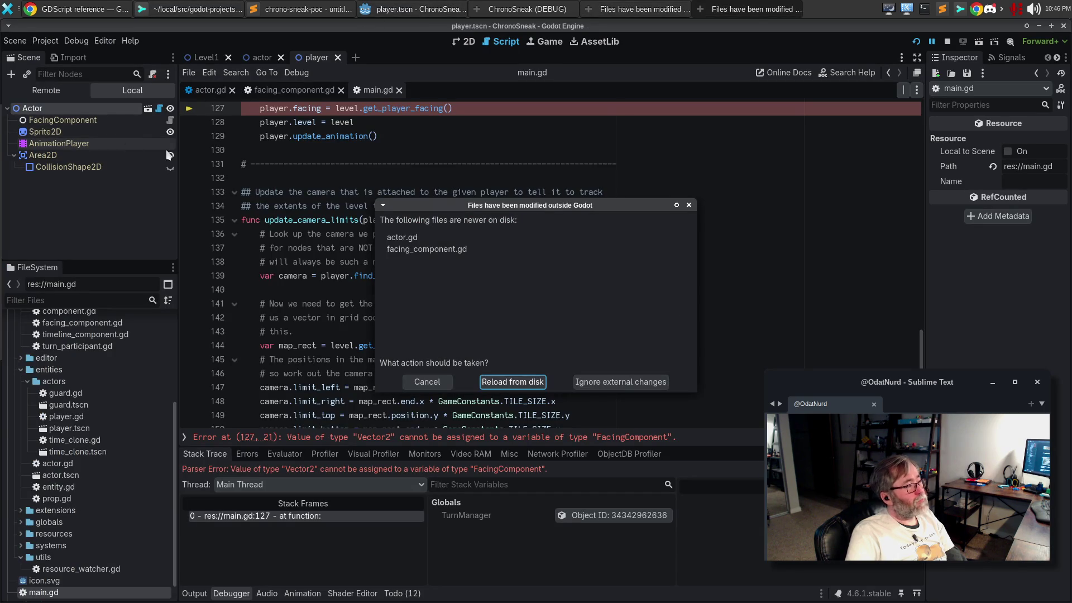
- Reload the scripts from disk, Stop & Reload the current project, and run it again
click(513, 381)
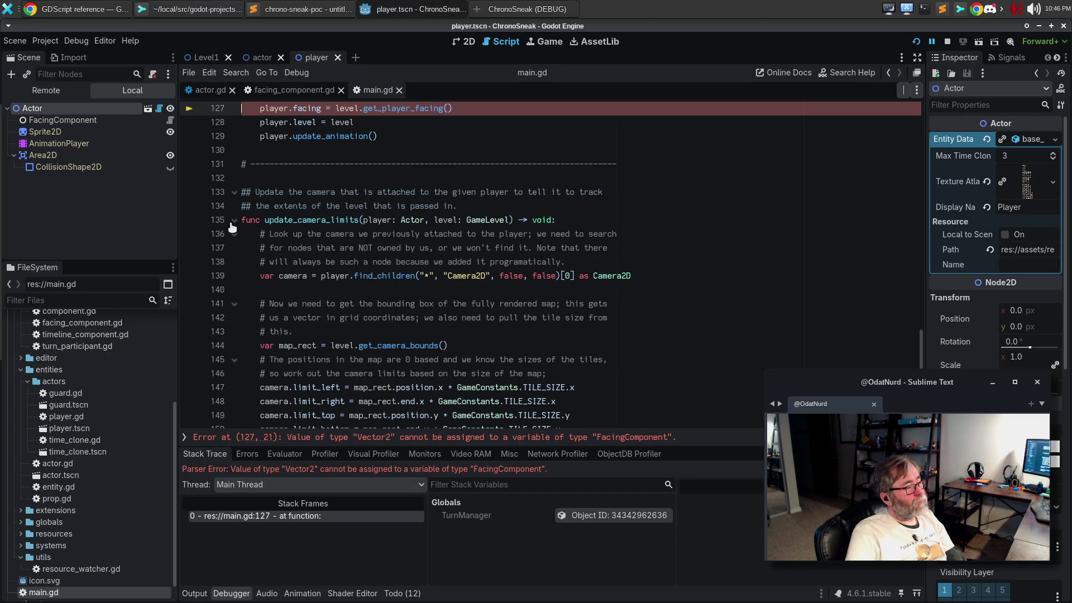
click(44, 41)
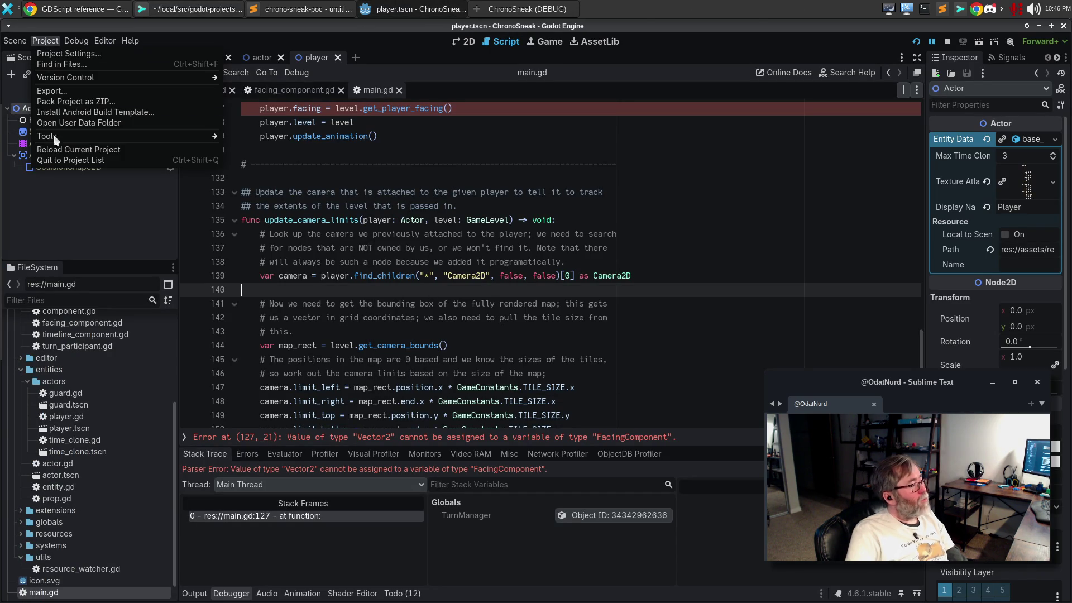
click(57, 150)
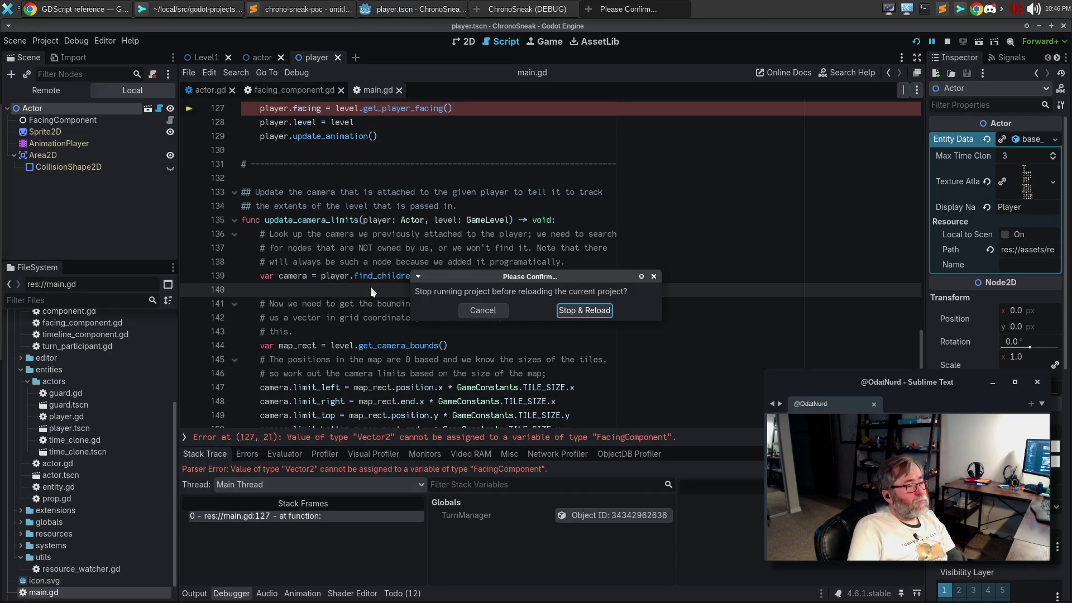
click(579, 312)
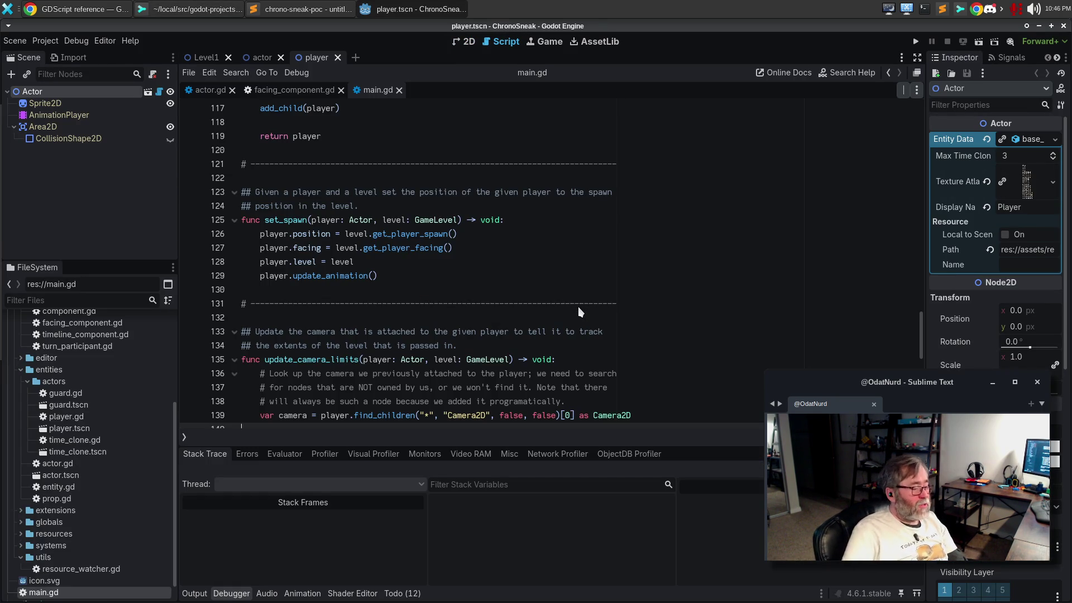
key(F5)
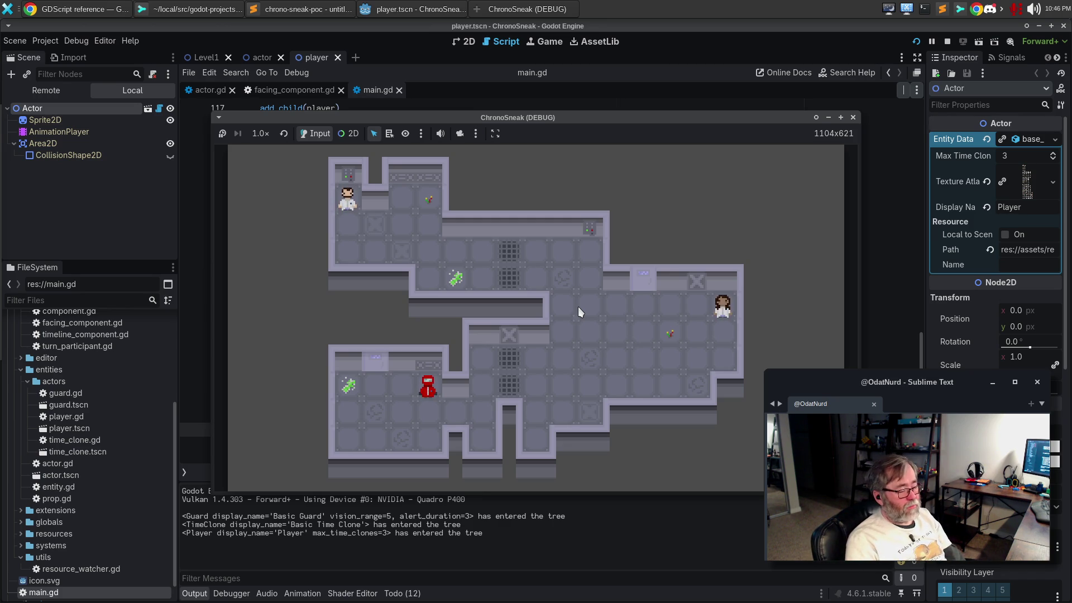
- Walk the player down, left, right, down, right, up, down and right around the room
key(Down)
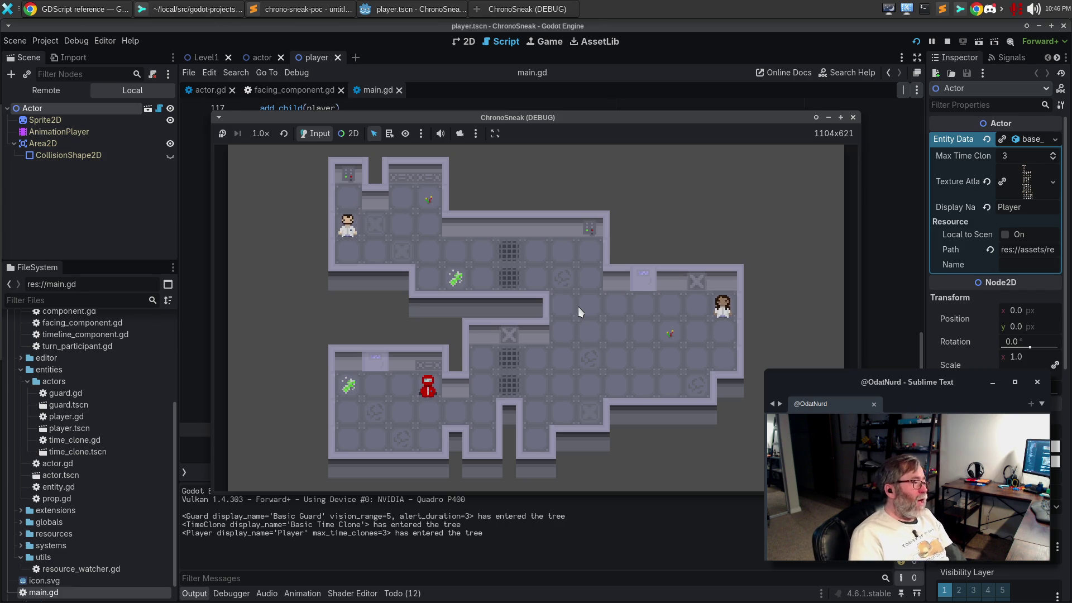
key(Left)
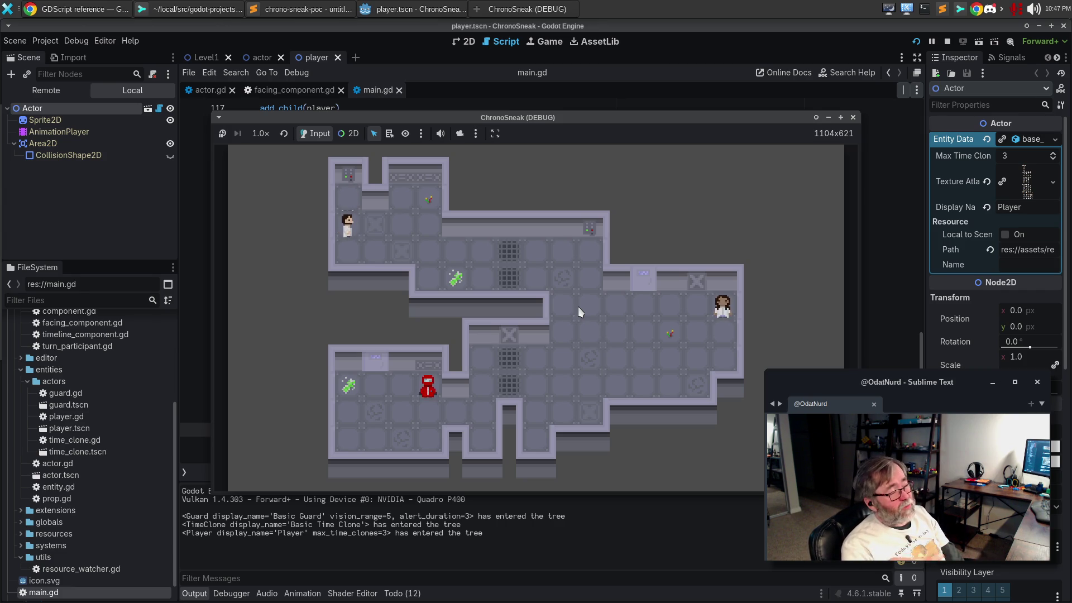
key(Right)
key(Right)
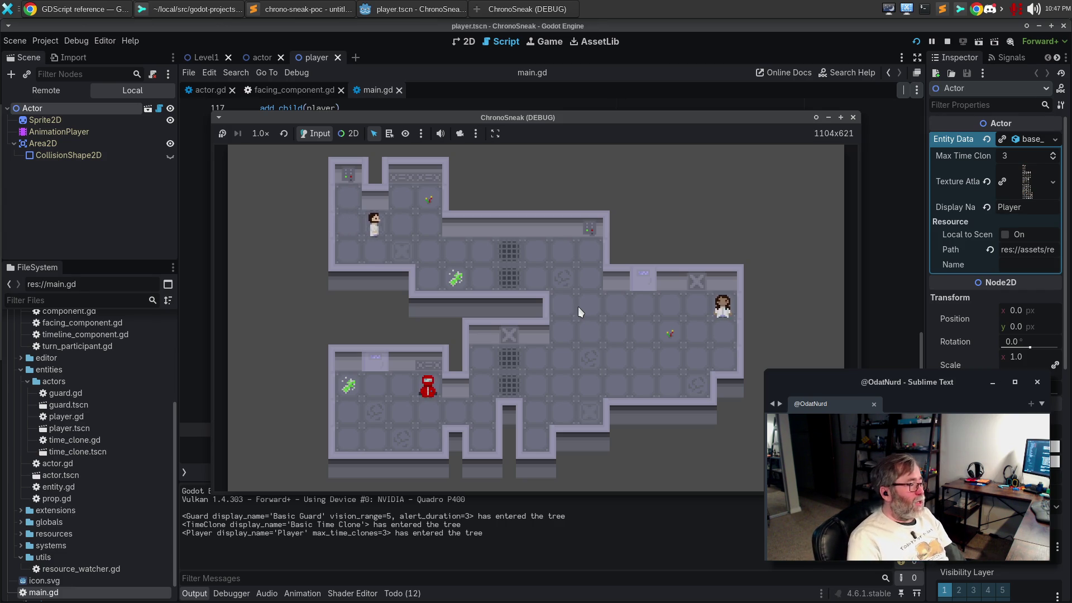
key(Down)
key(Right)
key(Up)
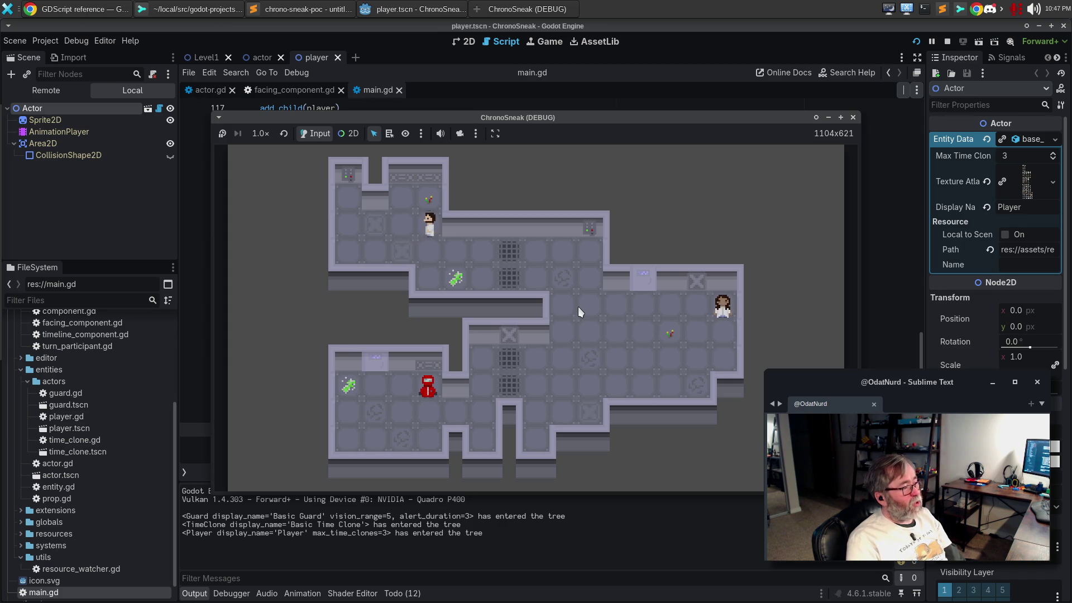
key(Down)
key(Right)
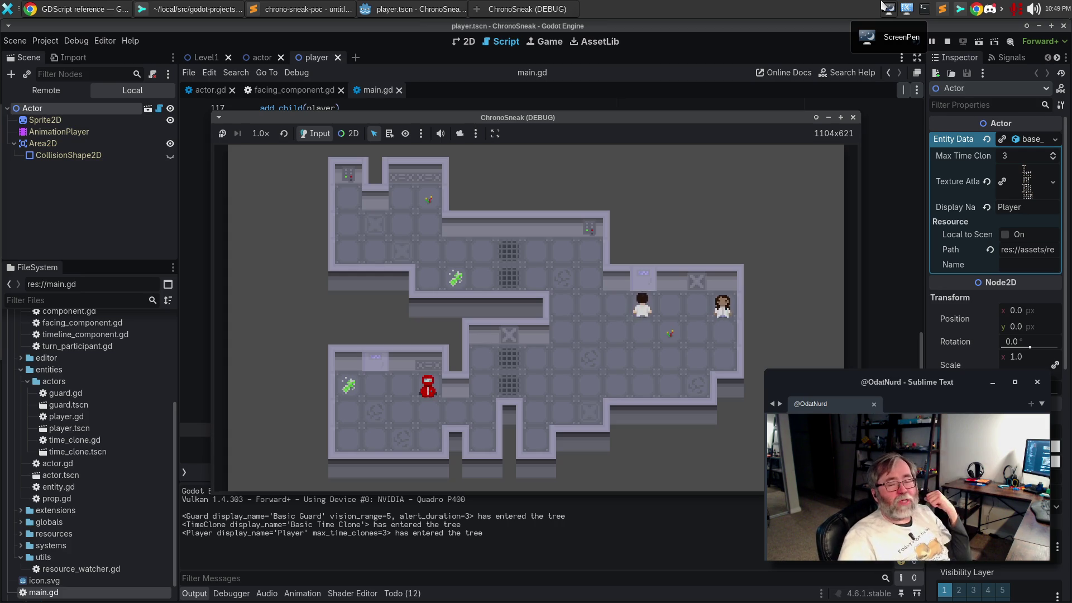
- Close the ChronoSneak (DEBUG) window to stop the game
click(854, 117)
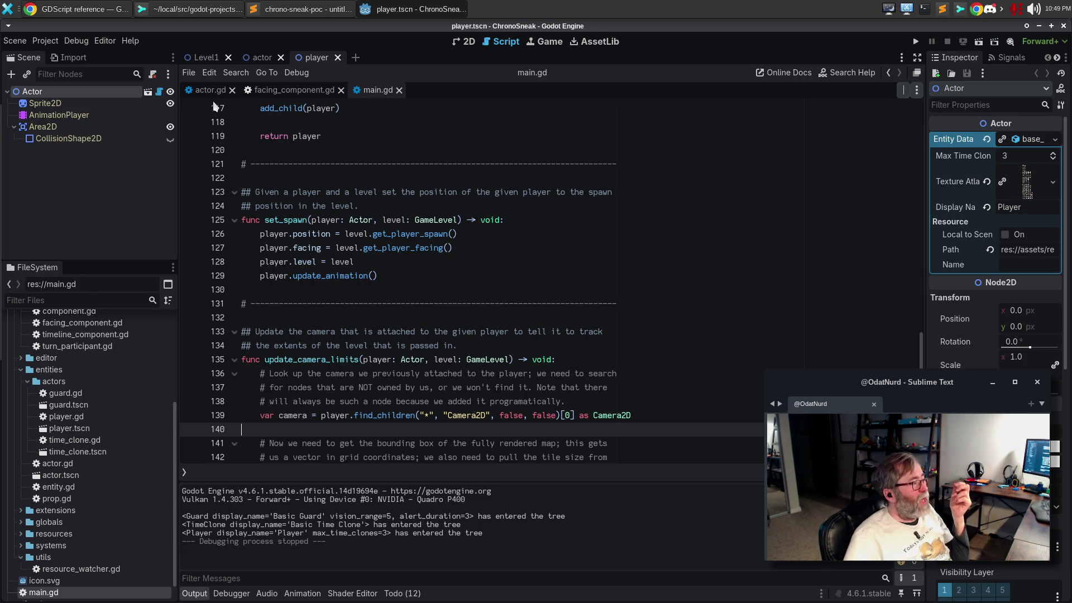
- Scroll up through the FileSystem dock and main.gd, then bring up Sublime Merge
scroll(134, 438, up, 5)
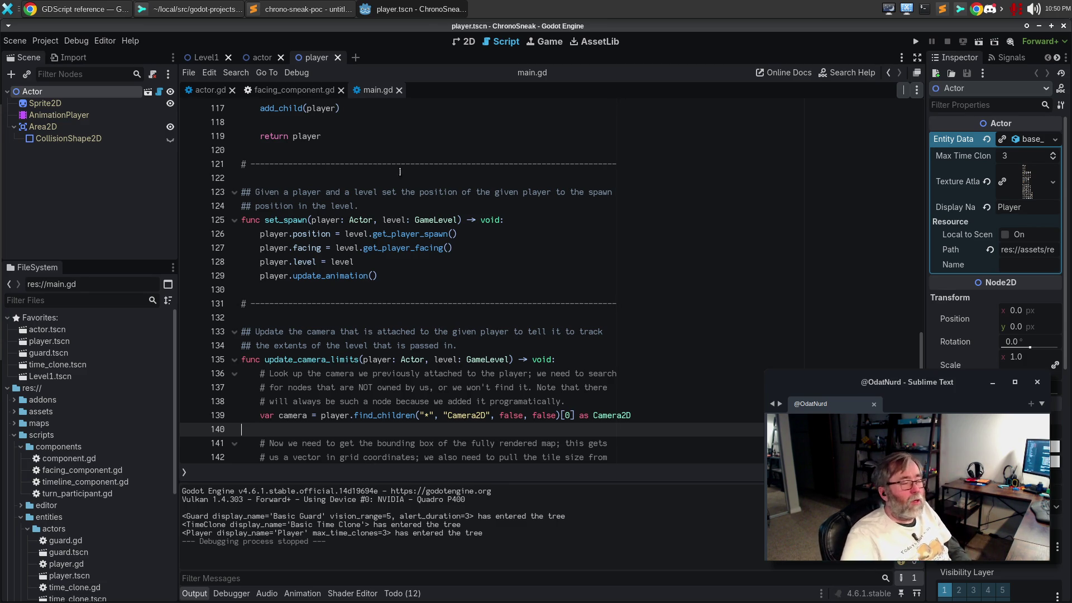
scroll(405, 162, up, 12)
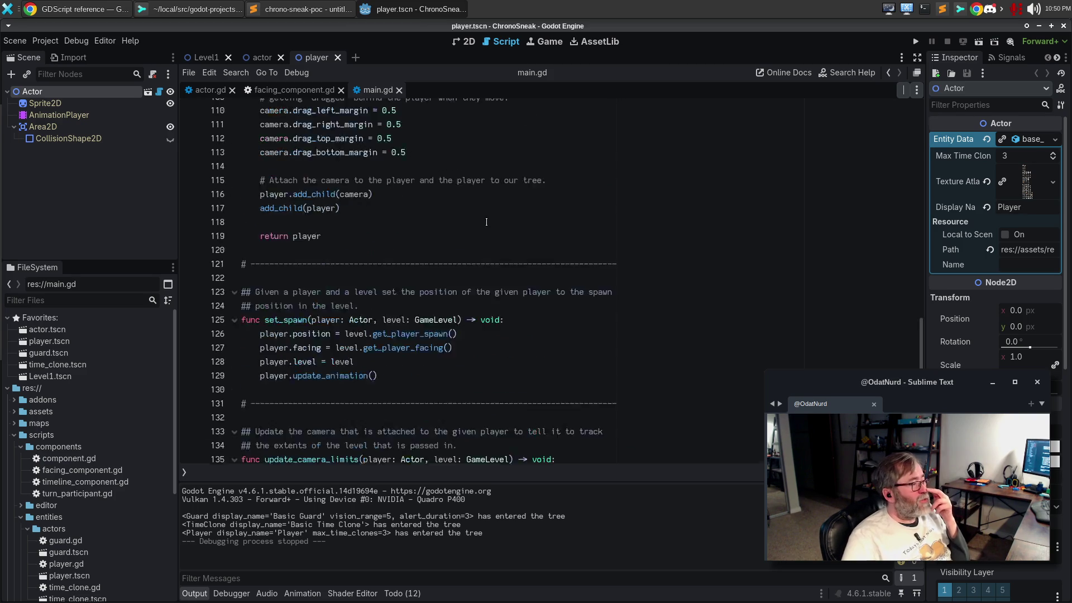
click(190, 9)
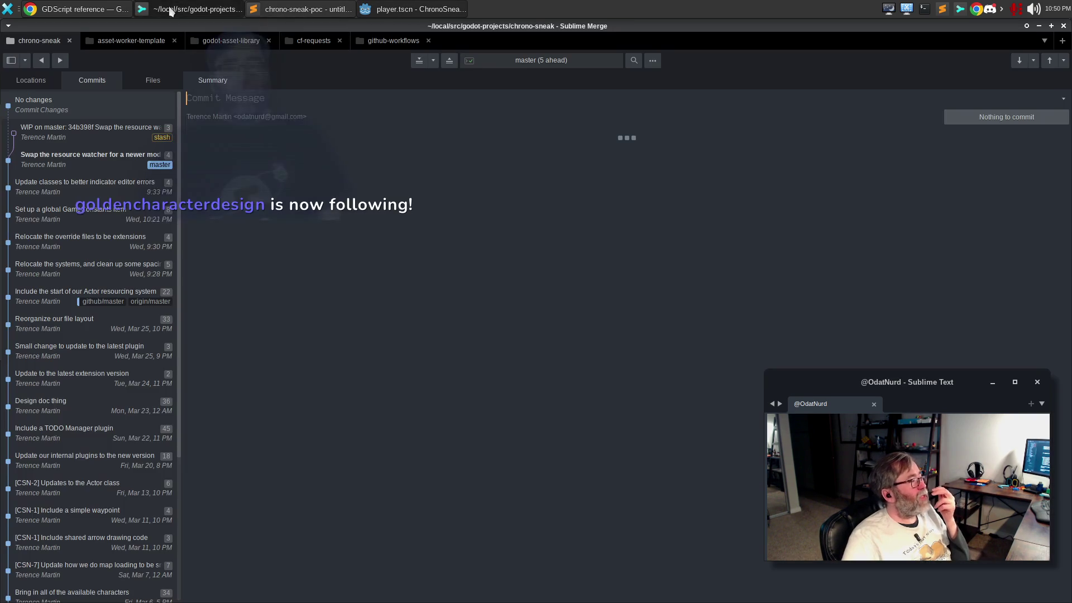
- Restore the saved stash, review the actor.tscn diff, and return to Godot
right_click(106, 130)
click(101, 139)
right_click(101, 139)
click(133, 149)
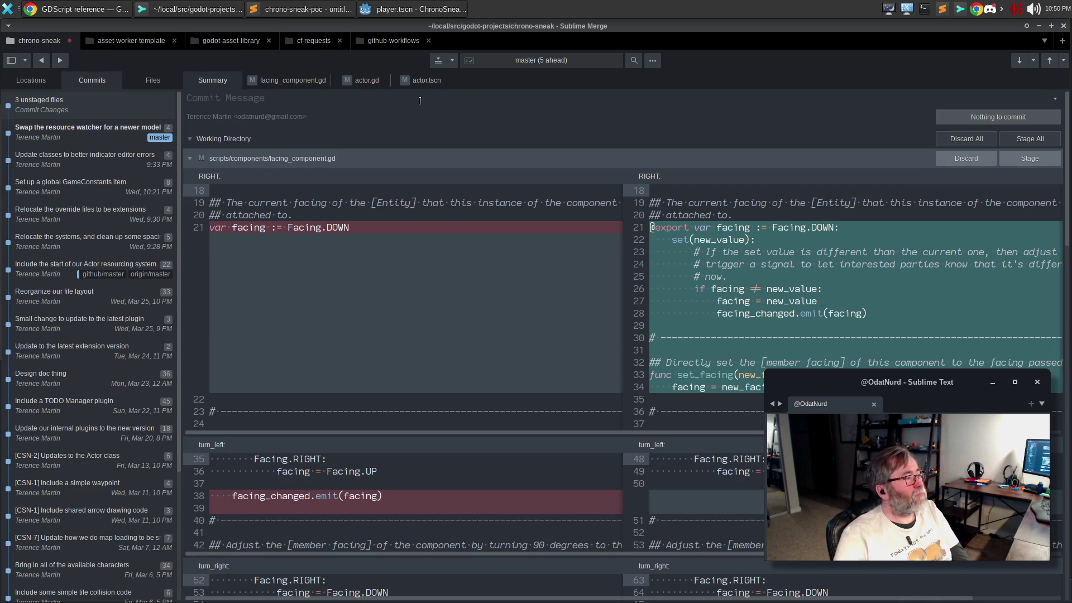
click(406, 84)
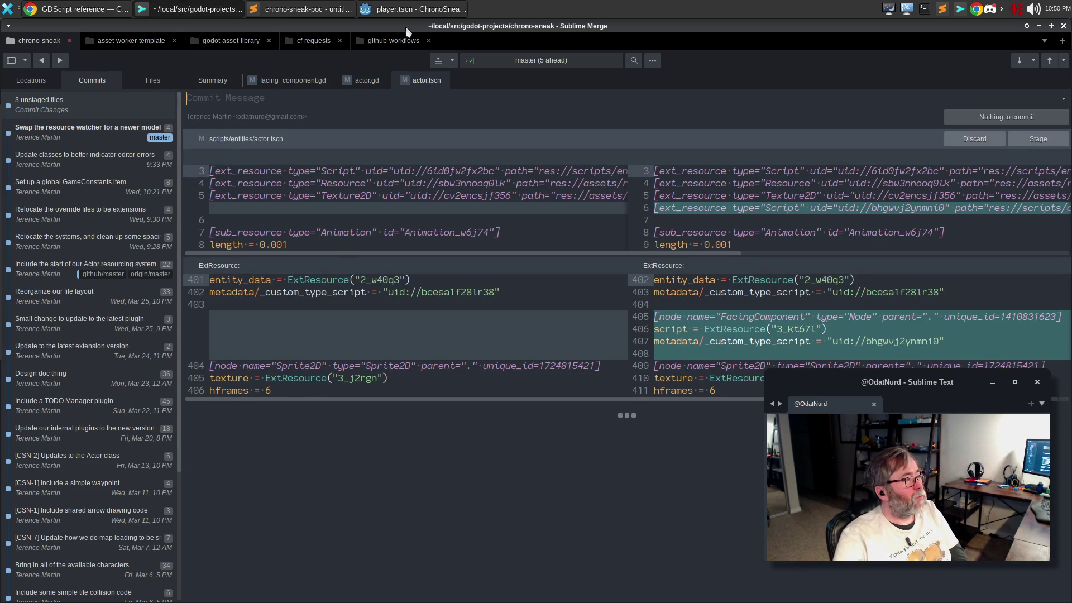
click(398, 10)
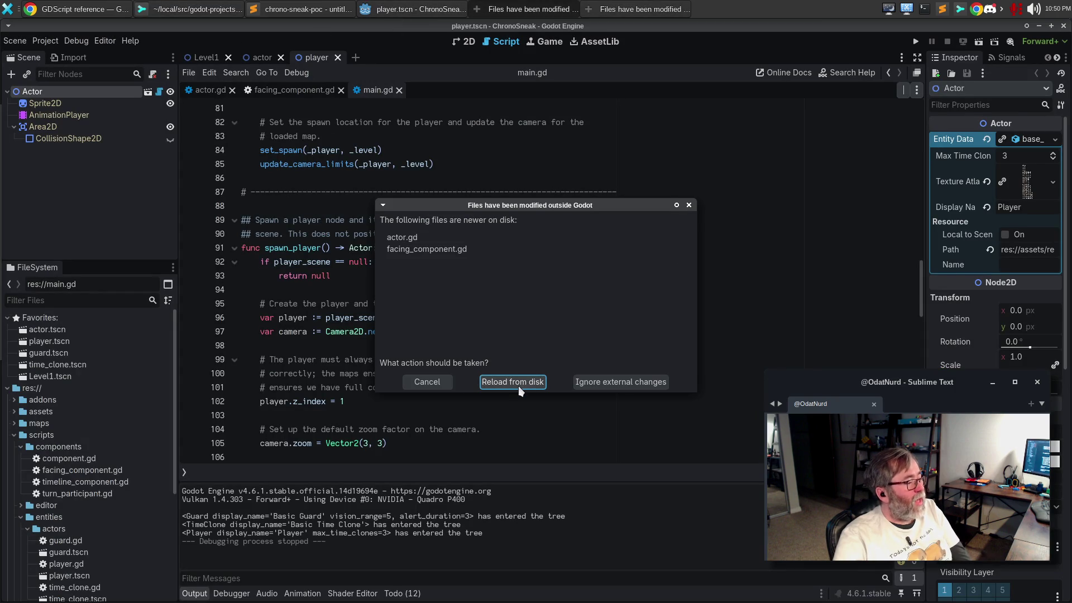
- Reload actor.gd, facing_component.gd and actor.tscn from disk, then reload the current project
click(518, 386)
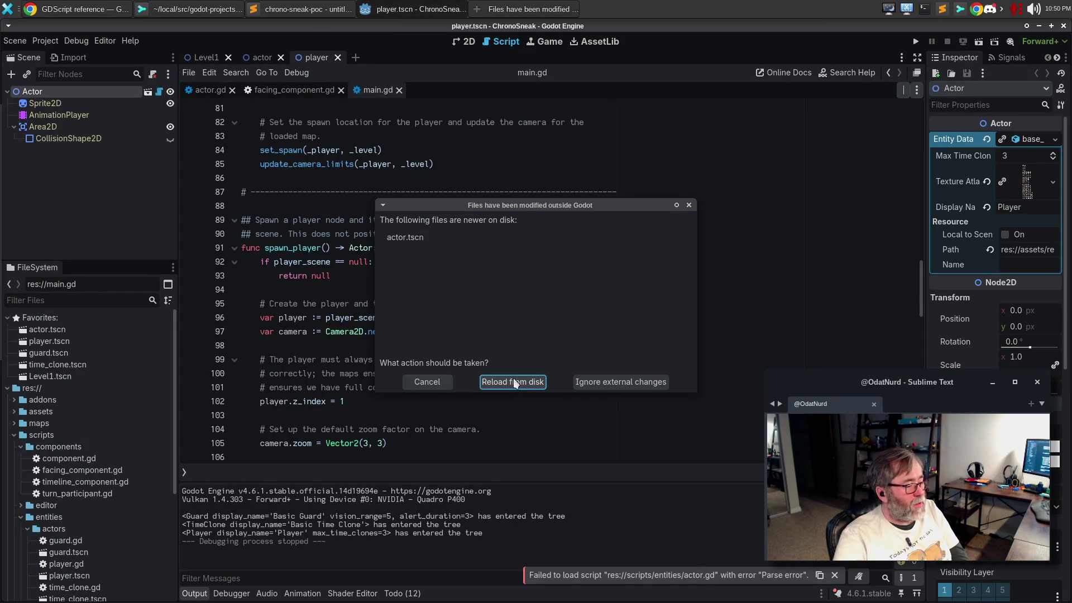
click(512, 382)
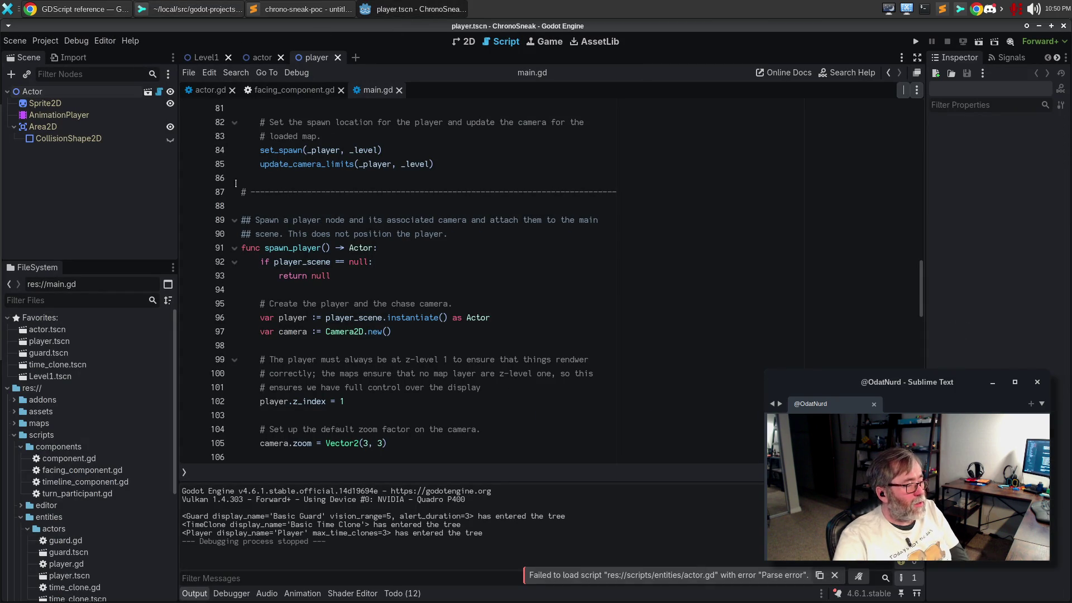
click(45, 41)
click(61, 156)
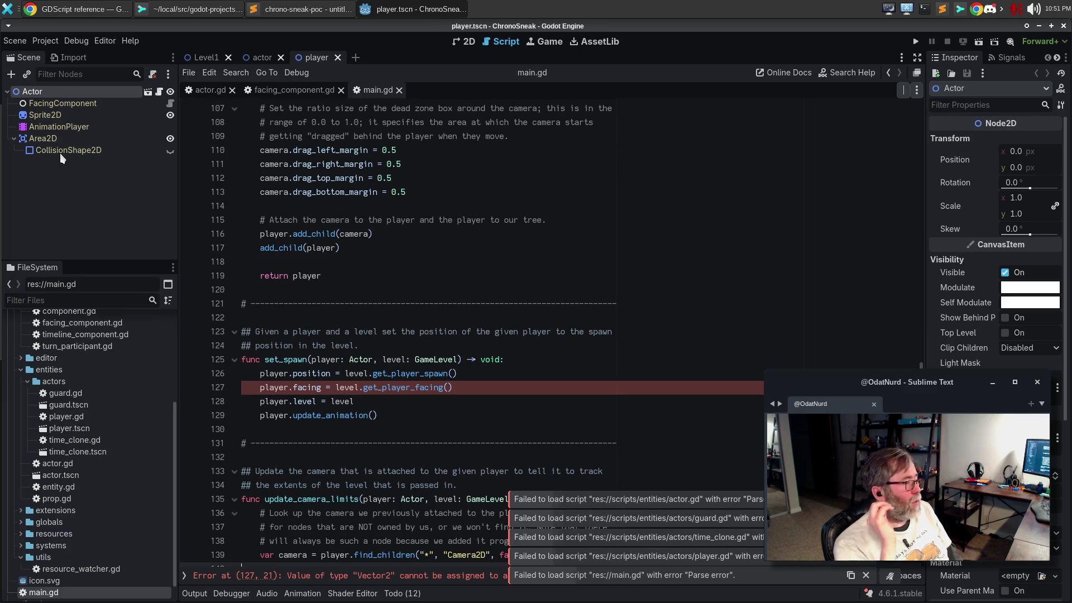
click(188, 11)
key(alt+Tab)
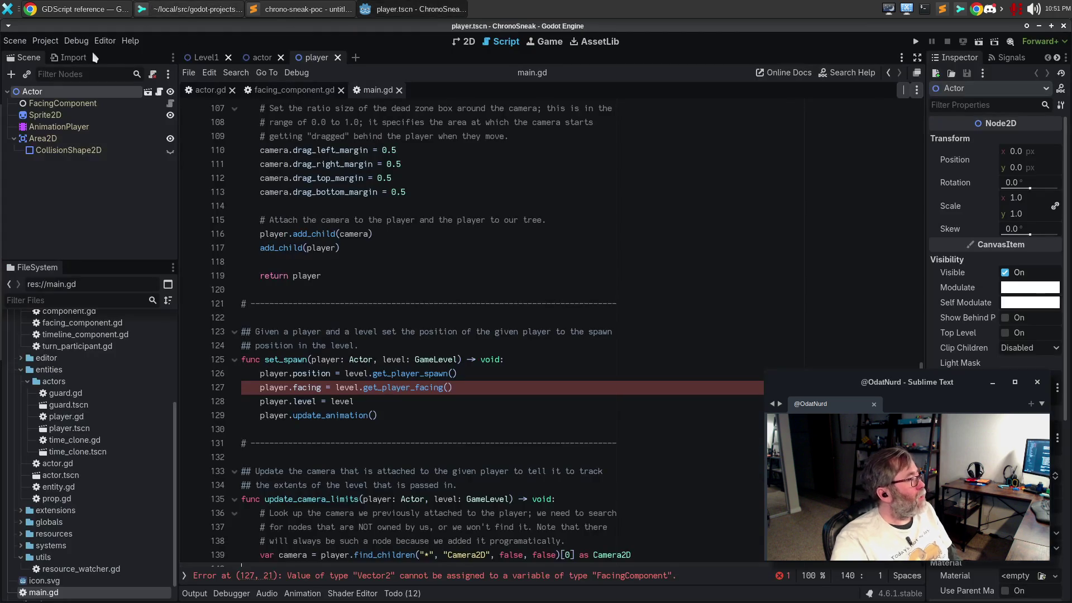
click(45, 41)
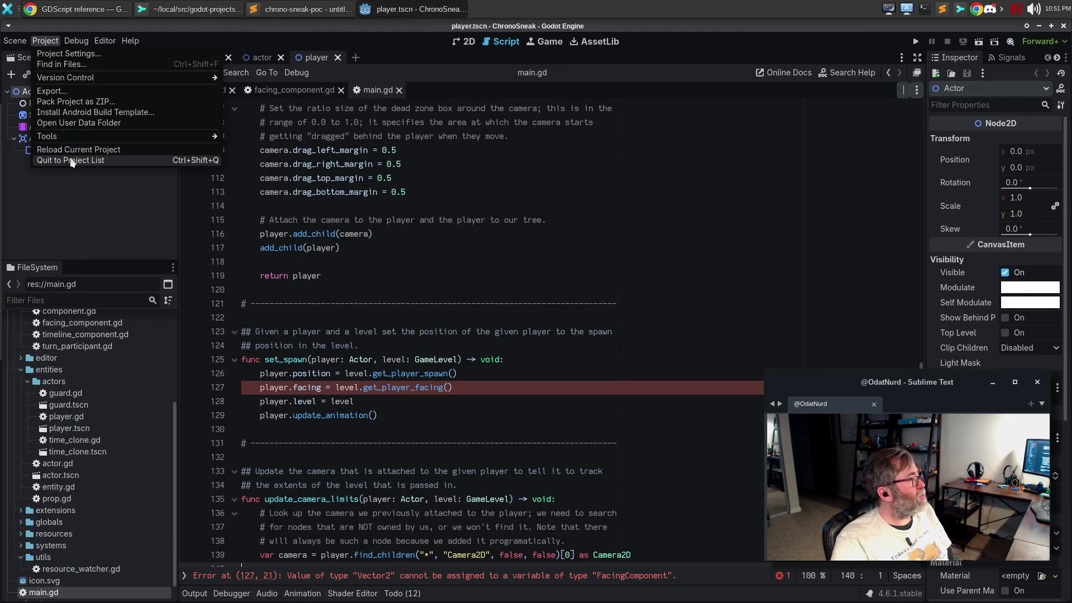
- Dismiss the five failed script-load notifications and inspect main.gd's facing error on line 127
click(72, 160)
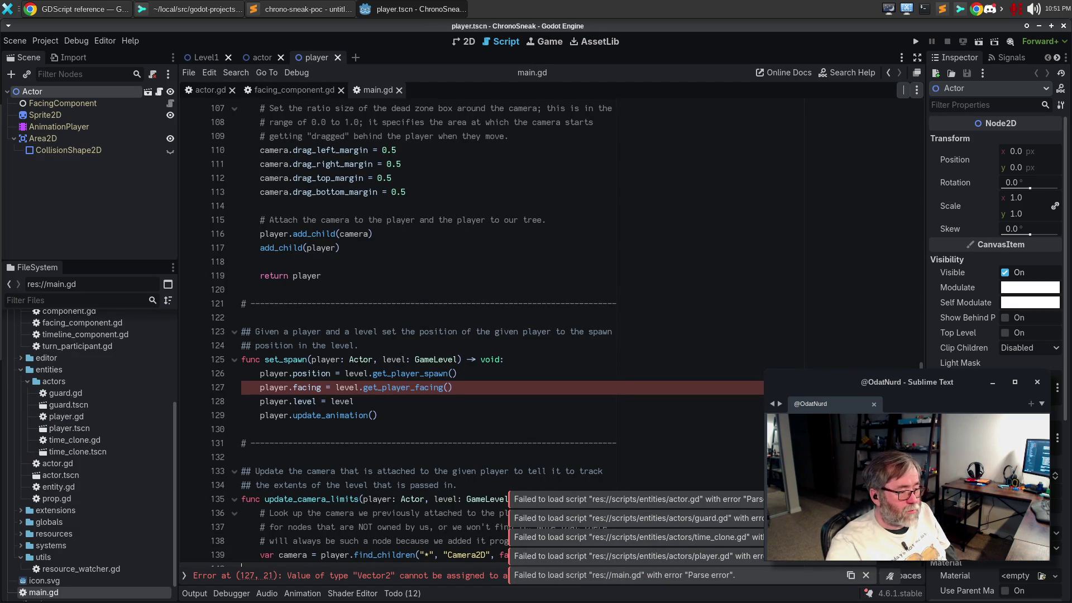
click(866, 499)
click(867, 518)
click(866, 537)
click(866, 556)
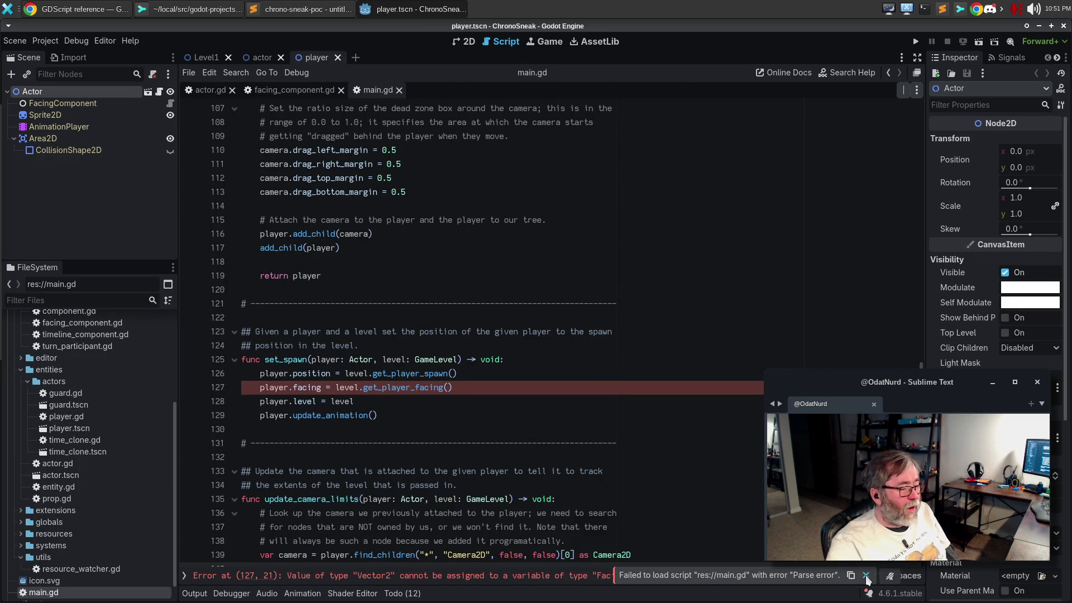
click(866, 576)
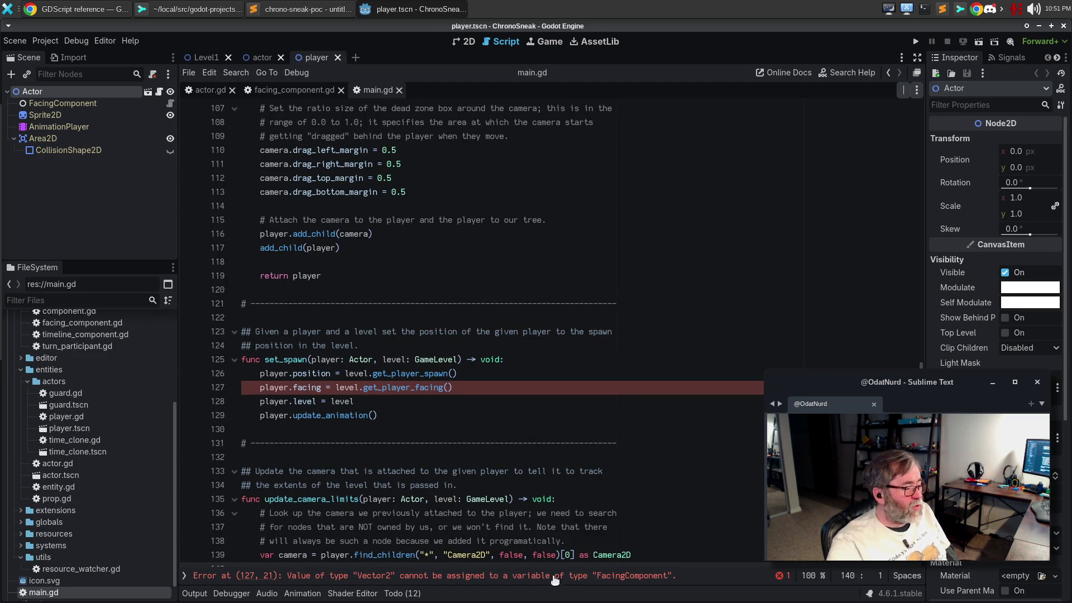
click(490, 388)
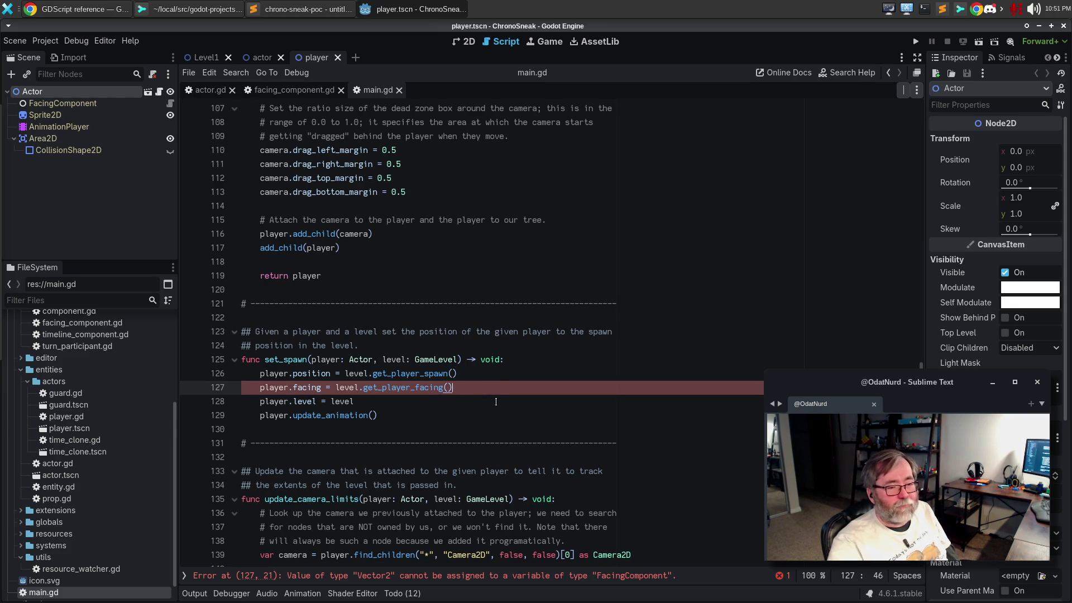
click(204, 91)
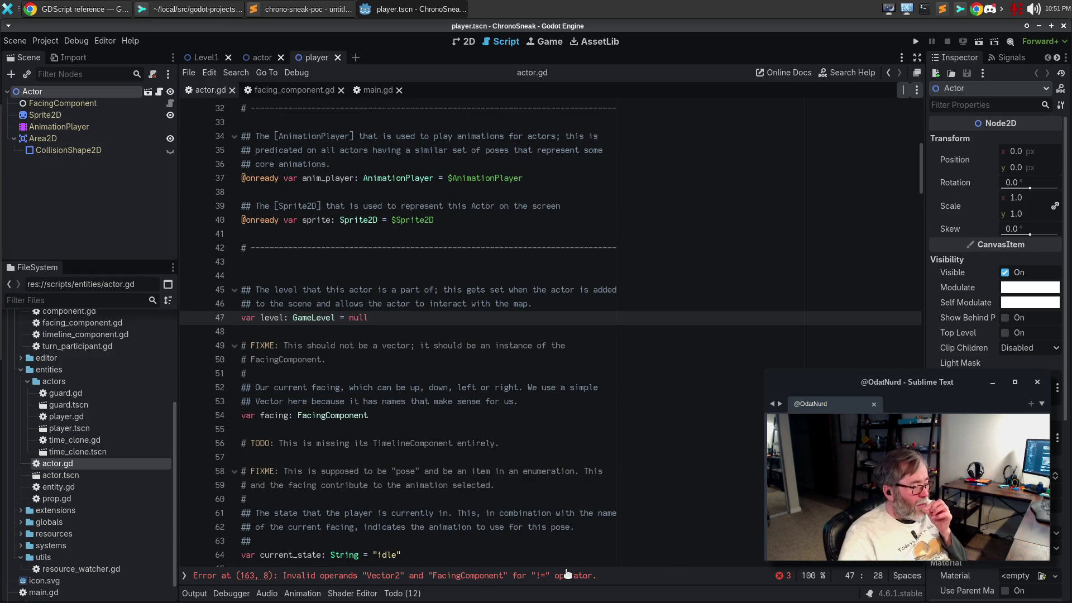
- Check actor.gd's FacingComponent declaration on line 54 and the super() call on line 76
click(508, 290)
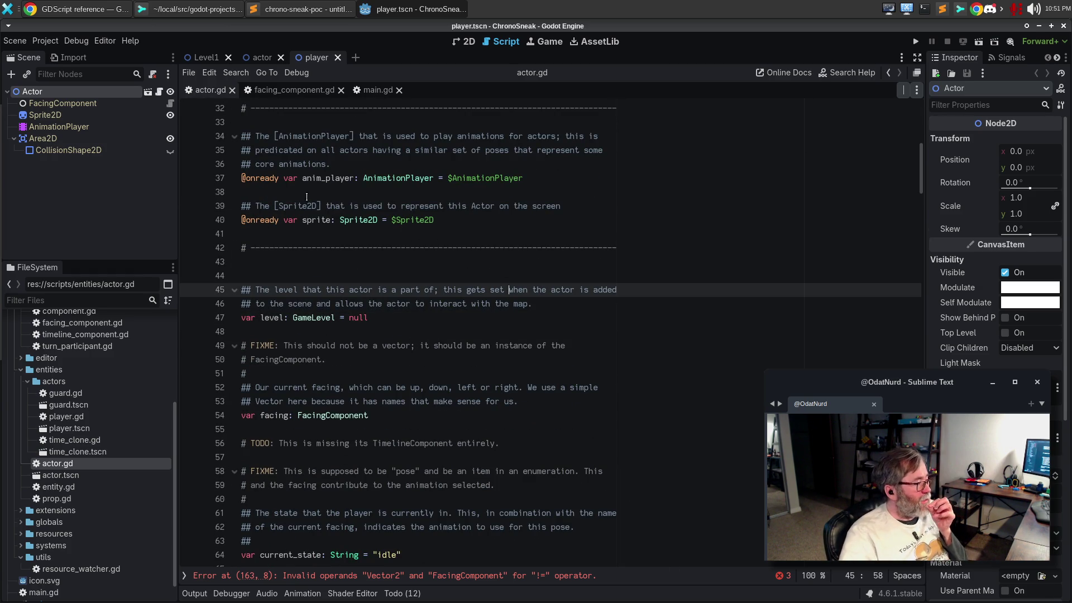
scroll(457, 265, down, 1)
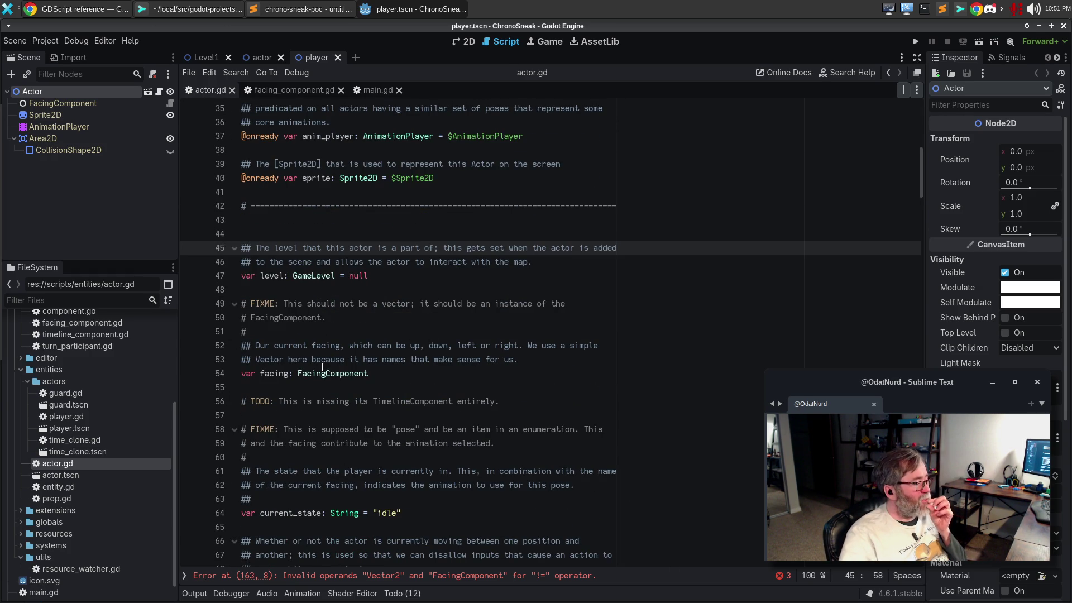
click(270, 375)
click(373, 379)
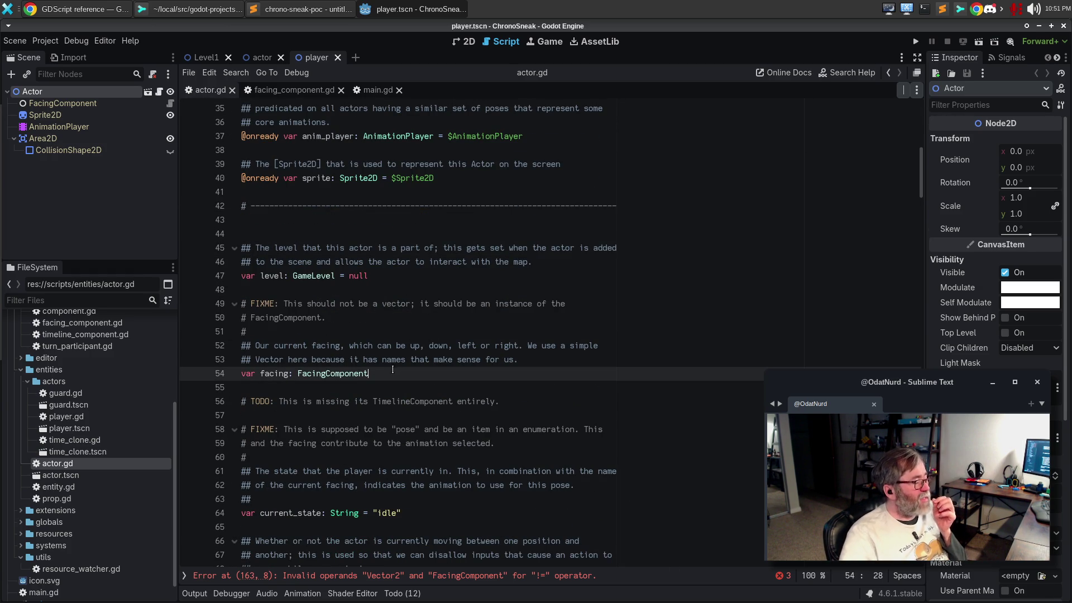
scroll(419, 349, down, 3)
scroll(420, 348, down, 2)
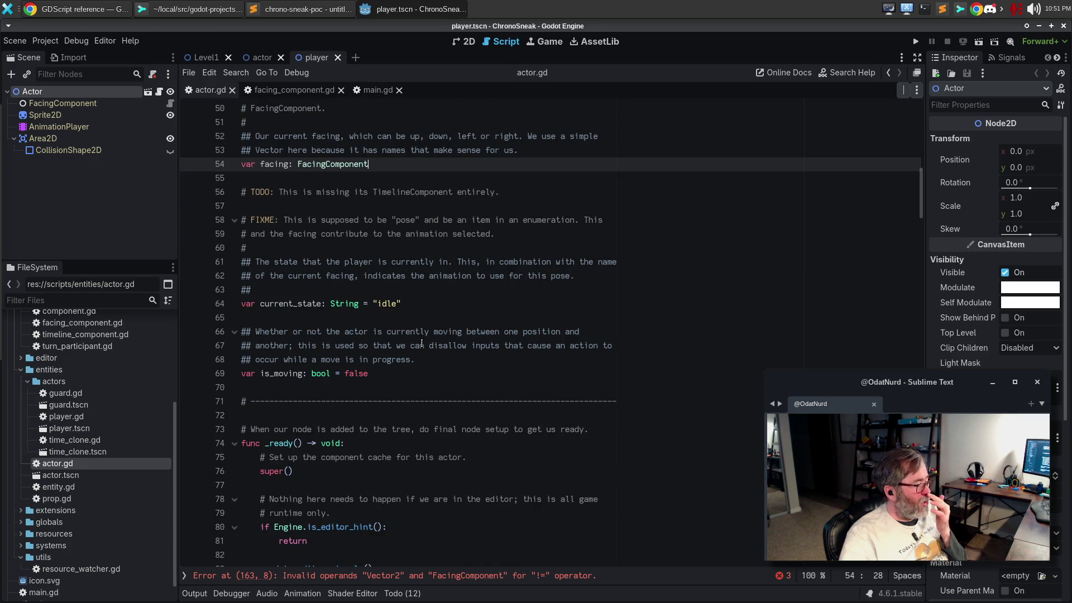
scroll(422, 344, down, 2)
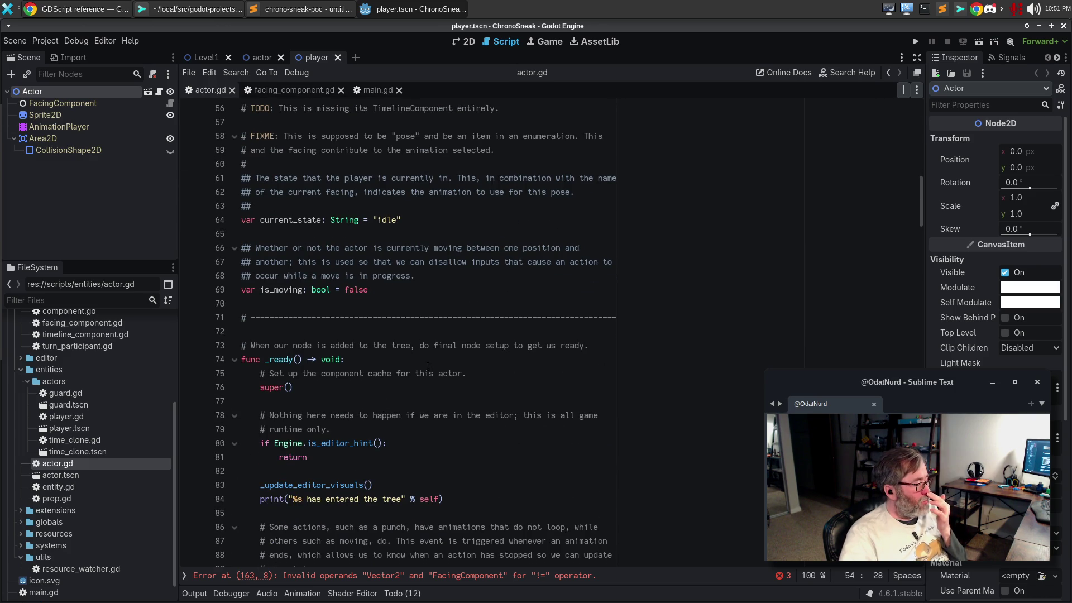
click(360, 387)
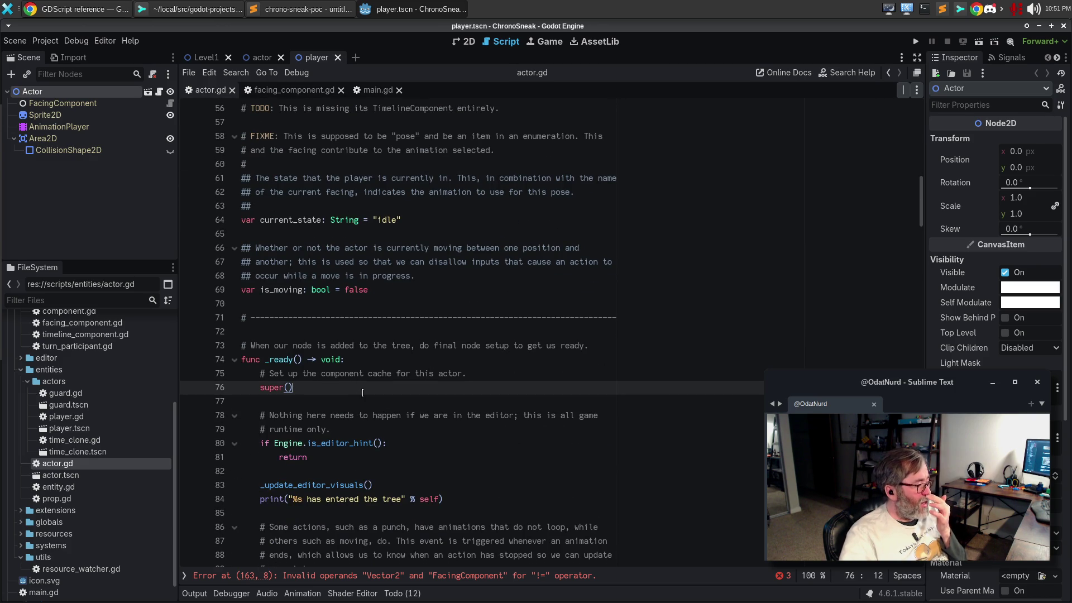
- Add 'facing = get_component(FacingComponent)' after super() in _ready and highlight facing's uses
key(Return)
key(Return)
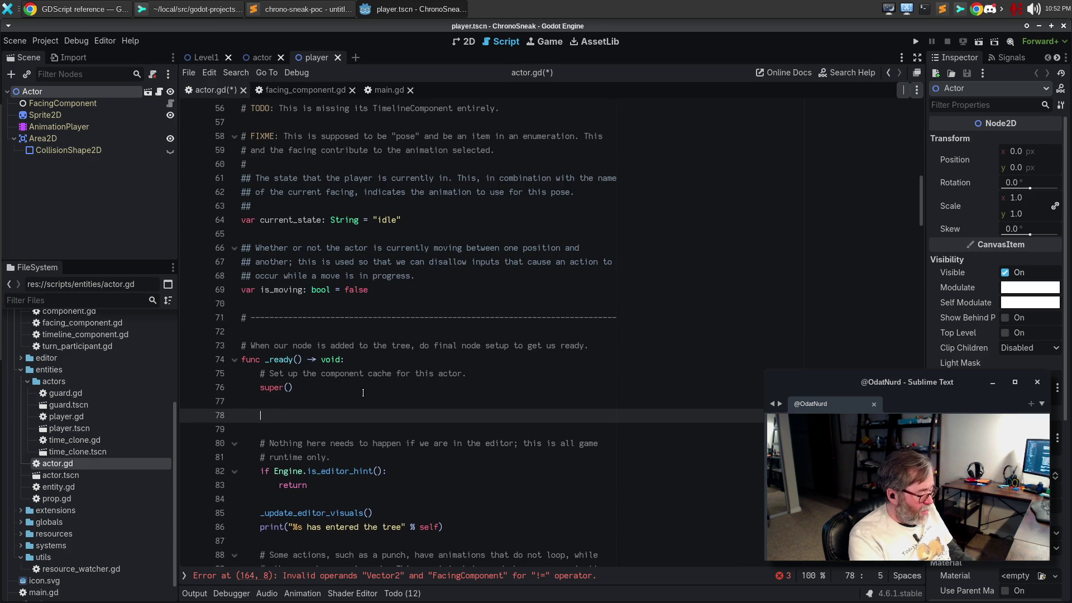
text(facing )
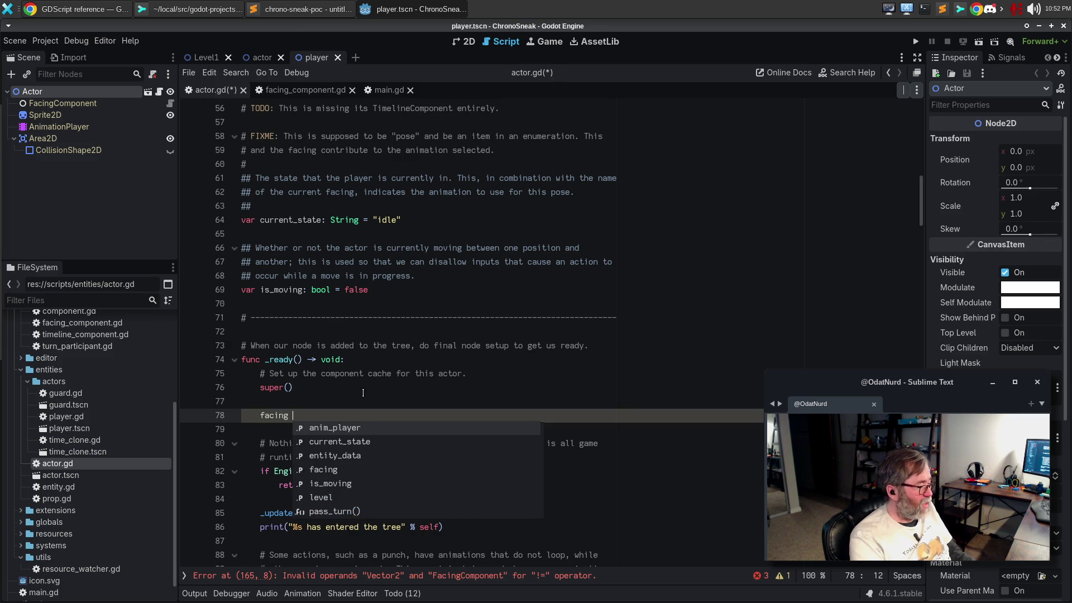
text(= get)
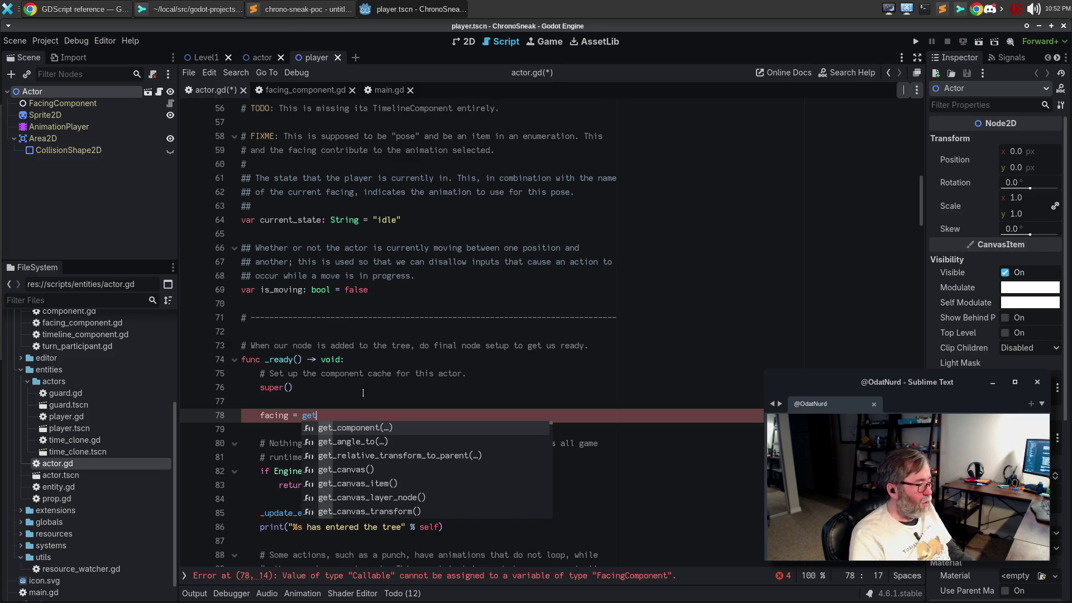
key(Return)
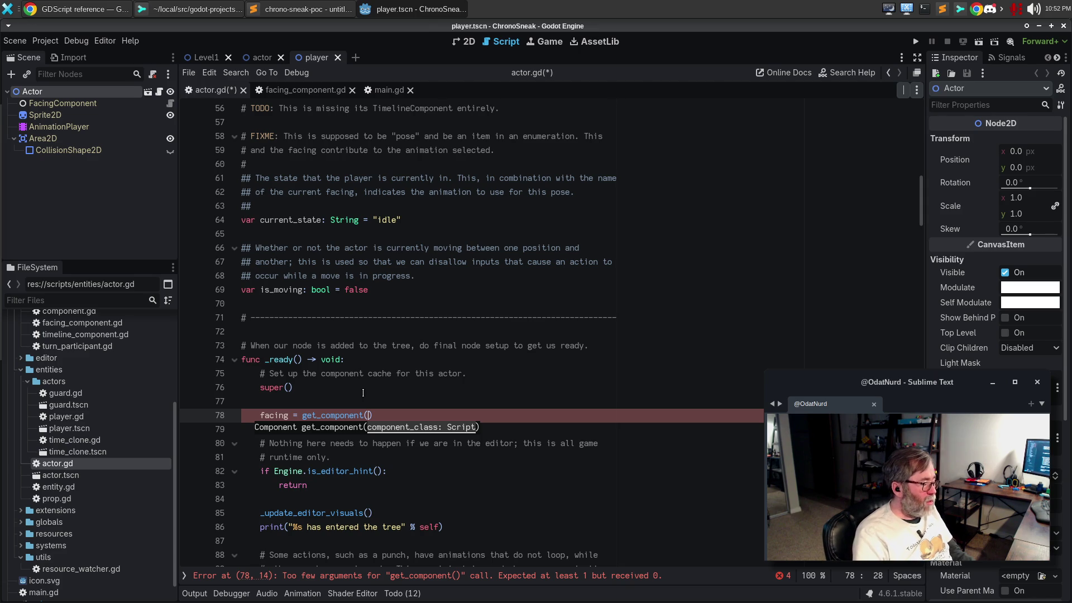
text(FacingCompio)
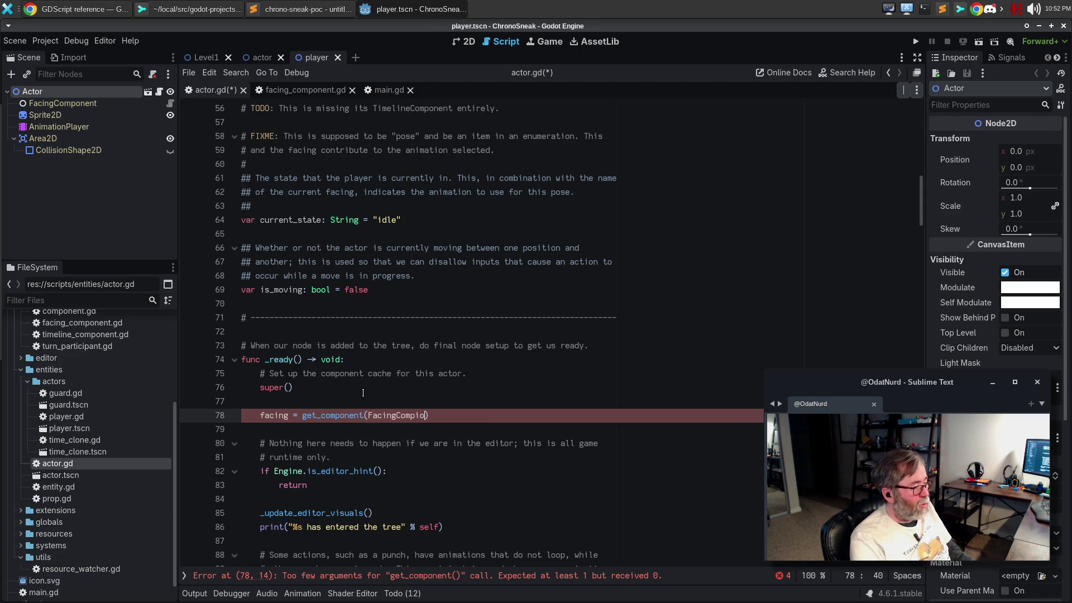
key(BackSpace)
key(BackSpace)
text(p)
key(BackSpace)
text(o)
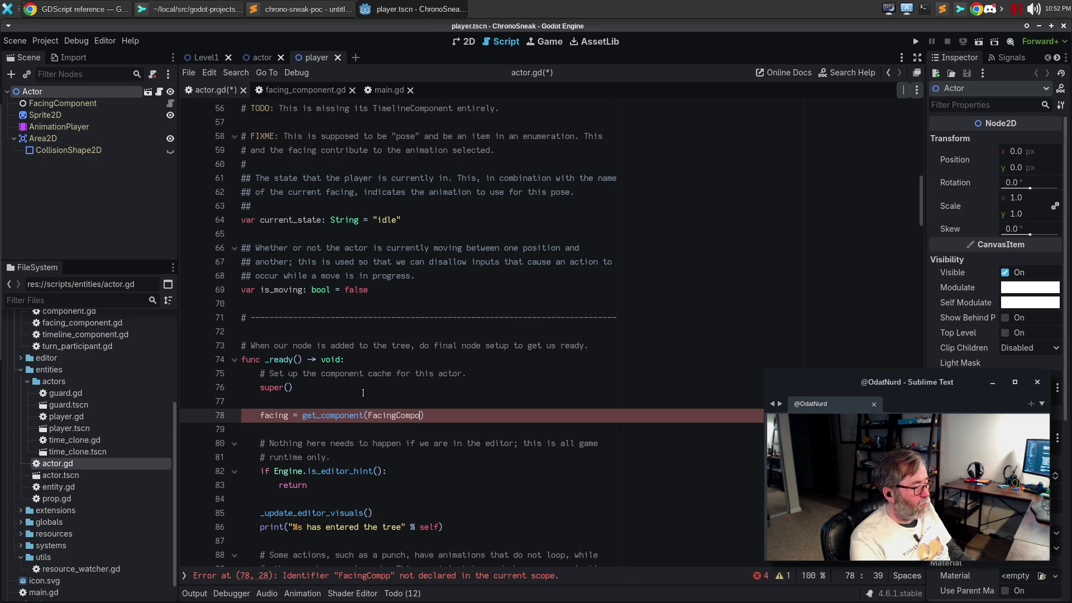
key(Return)
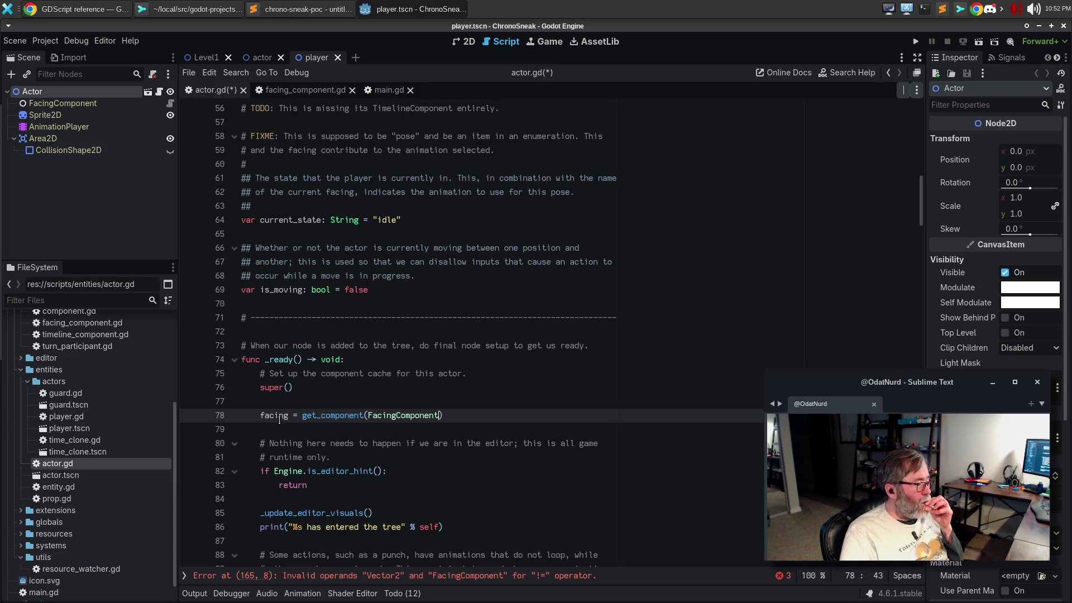
mouse_move(276, 416)
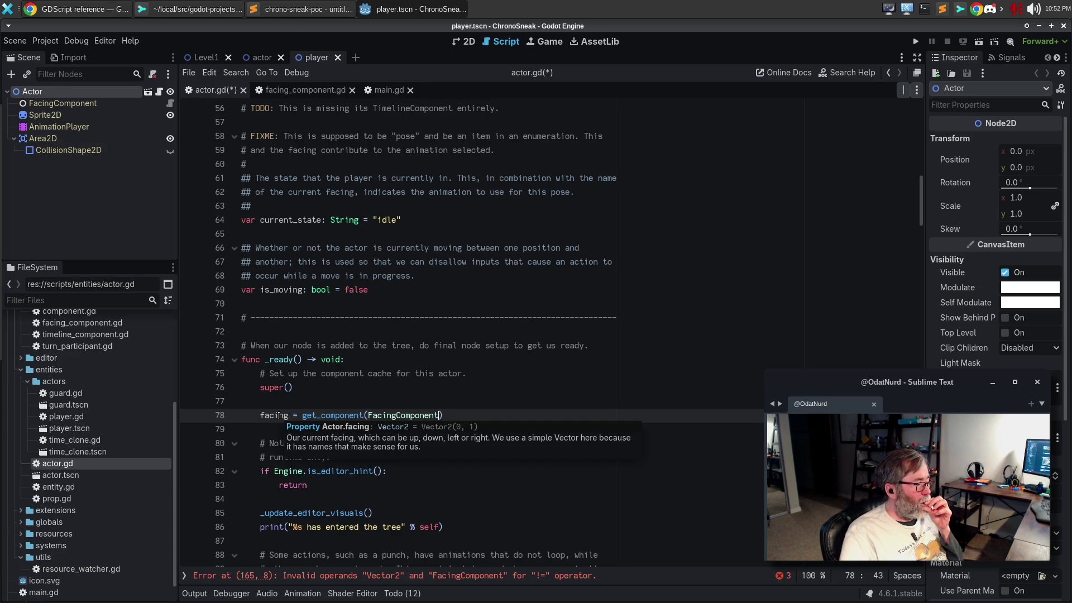
double_click(280, 417)
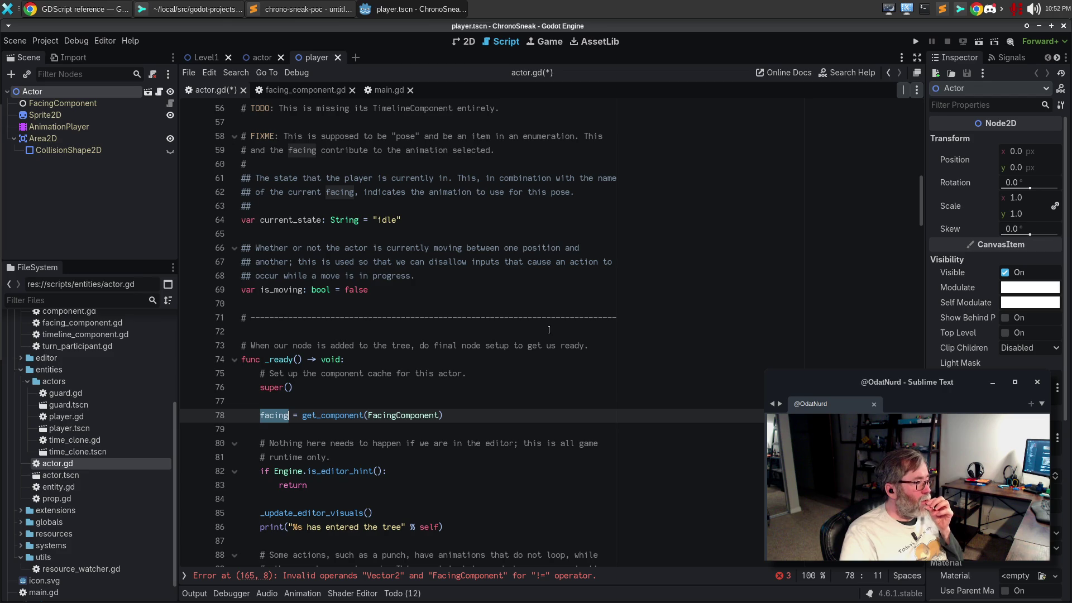
scroll(549, 330, up, 2)
scroll(563, 344, up, 4)
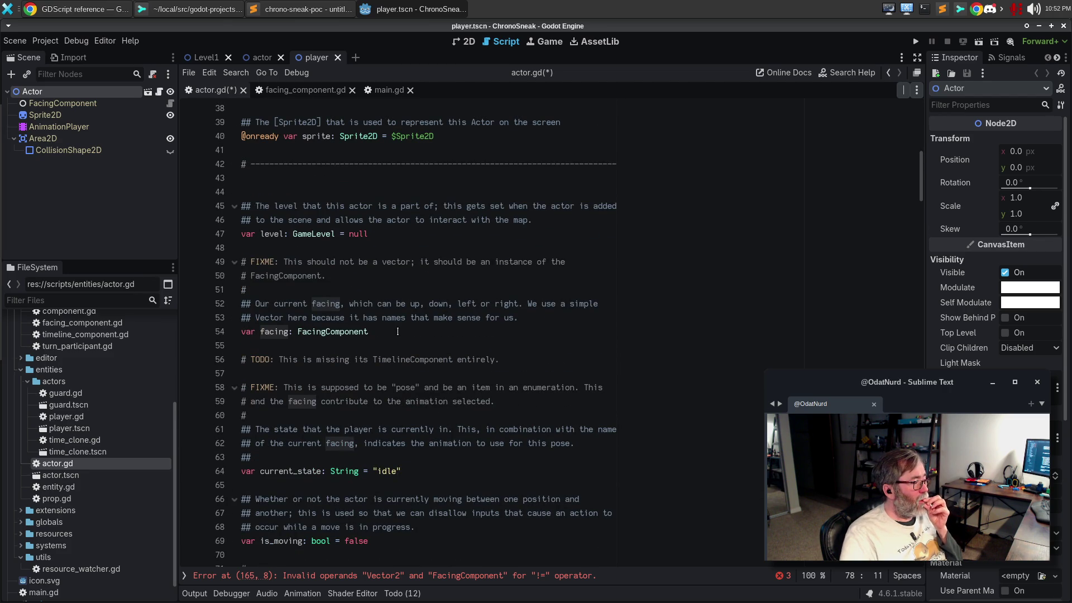
click(398, 331)
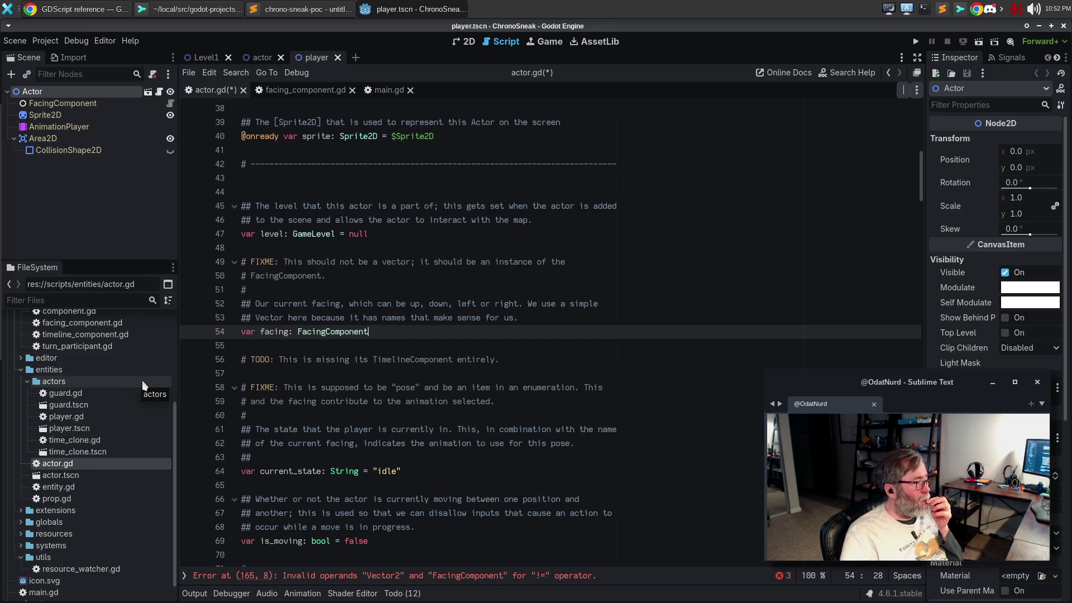
scroll(489, 289, up, 12)
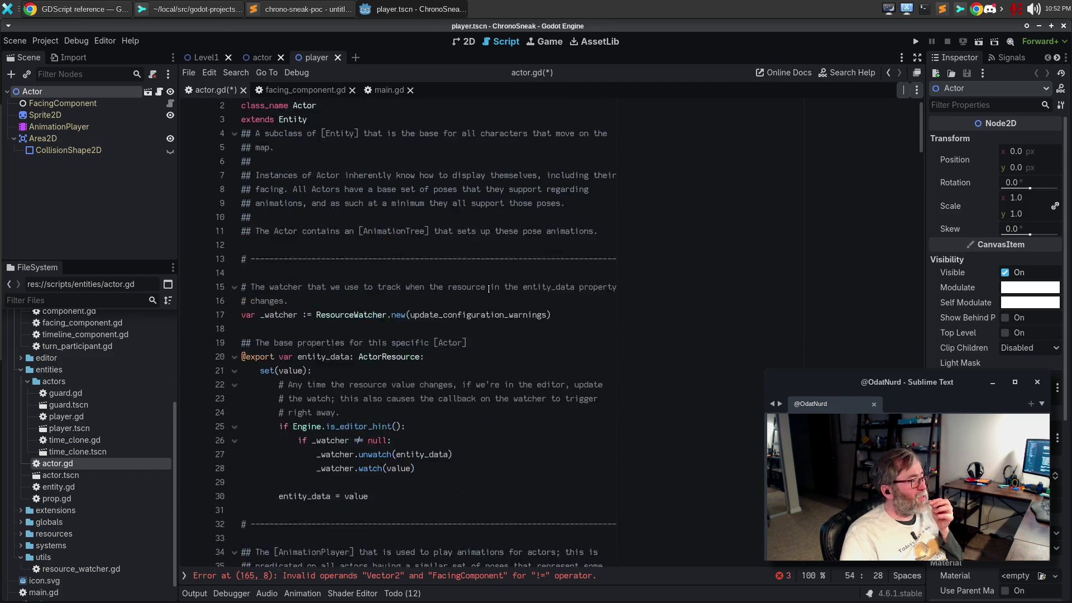
scroll(489, 289, down, 5)
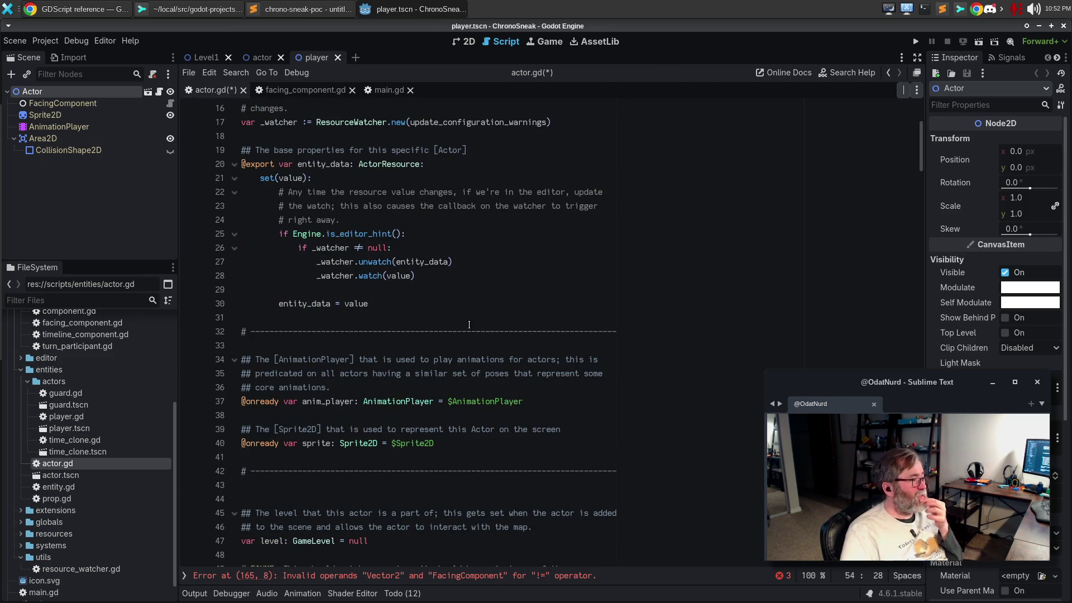
scroll(424, 352, down, 3)
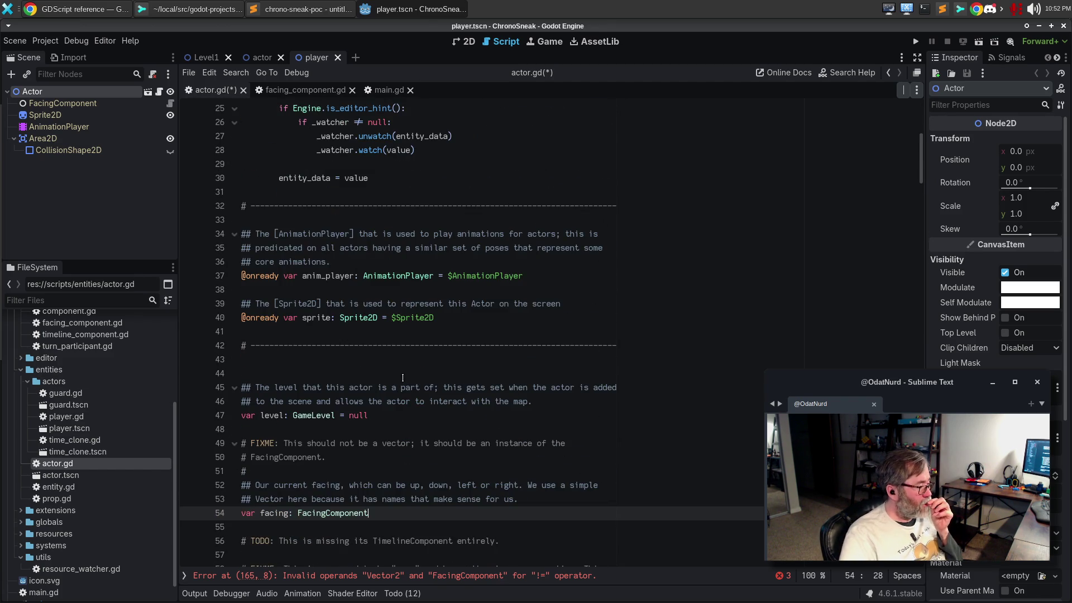
scroll(403, 378, down, 4)
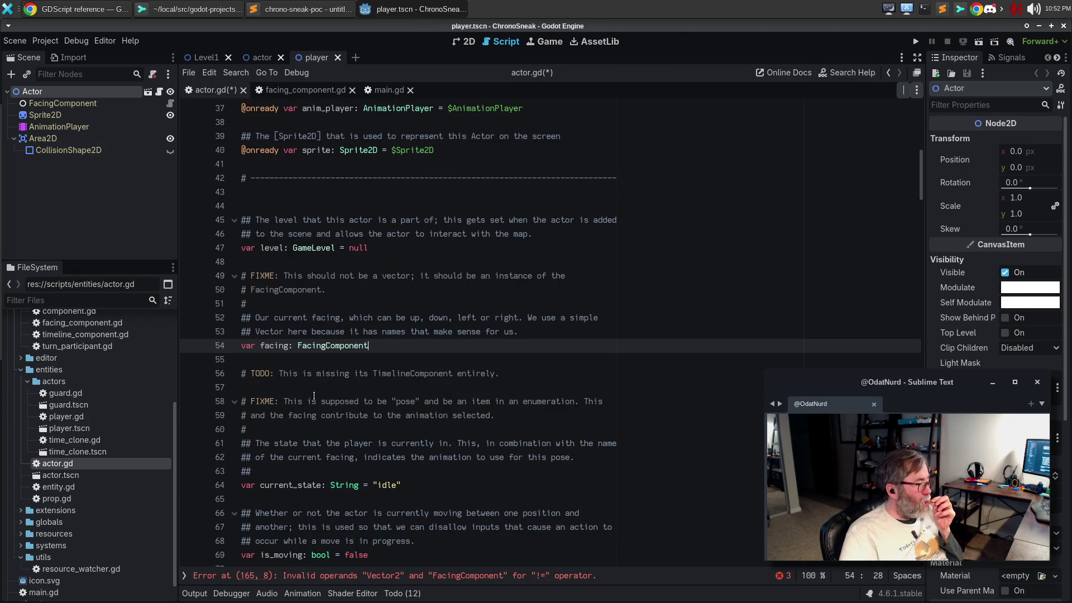
double_click(283, 347)
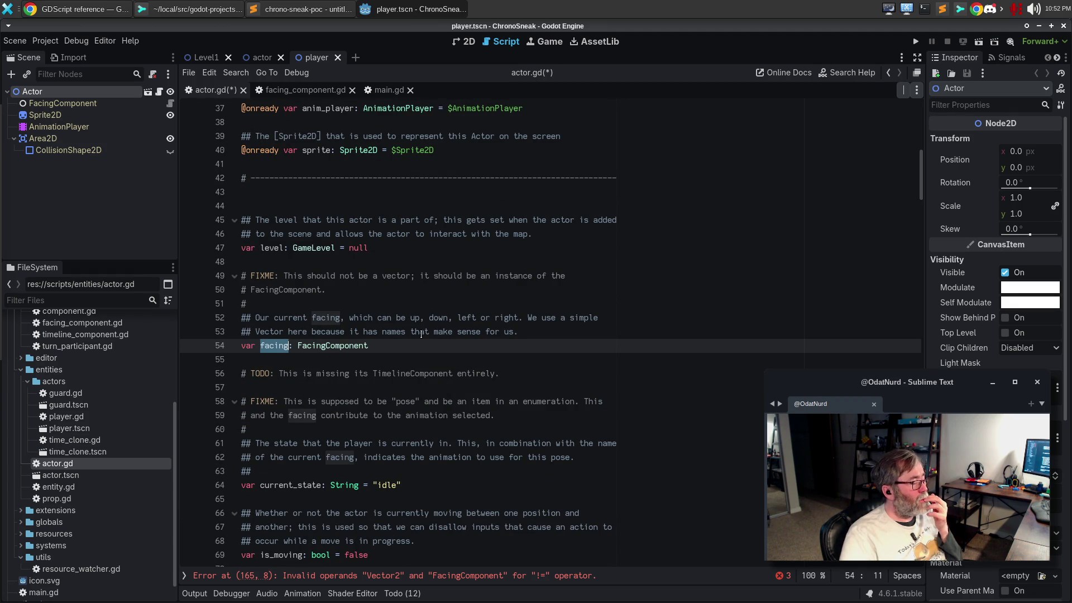
scroll(430, 333, down, 3)
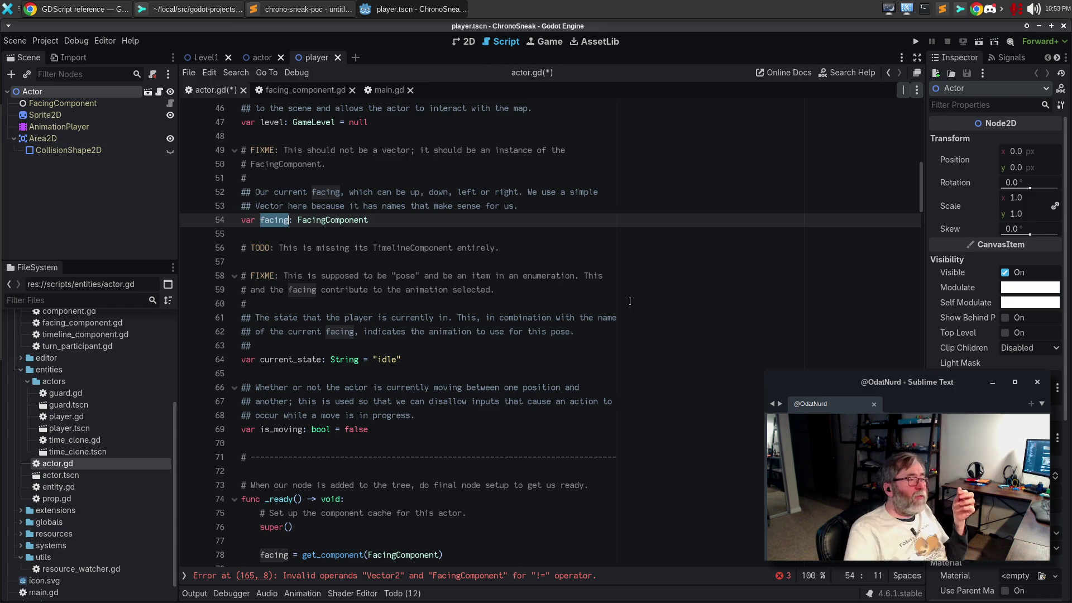
click(595, 42)
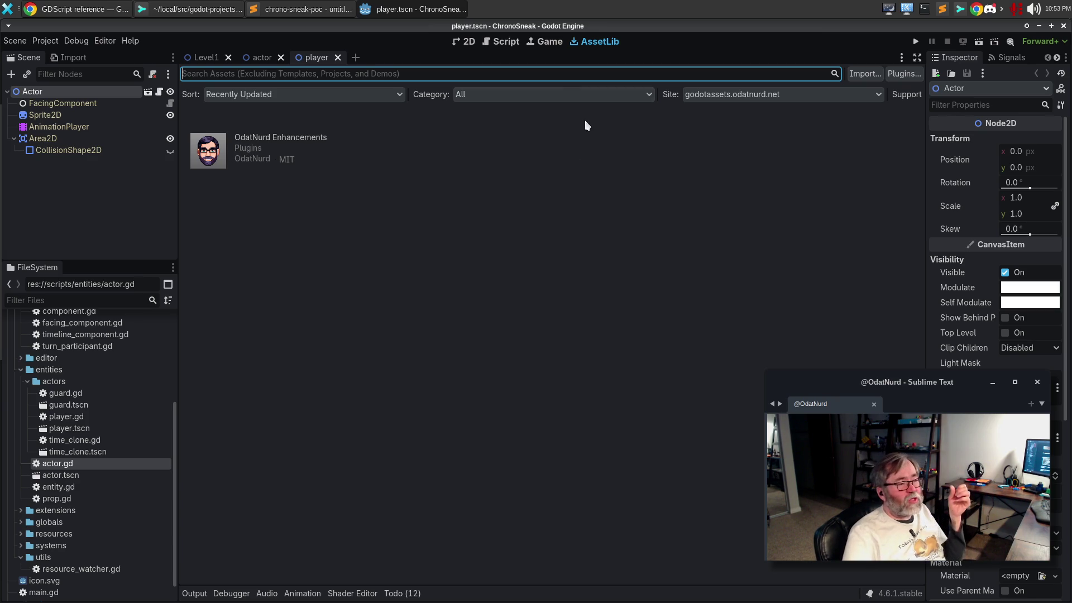
click(502, 46)
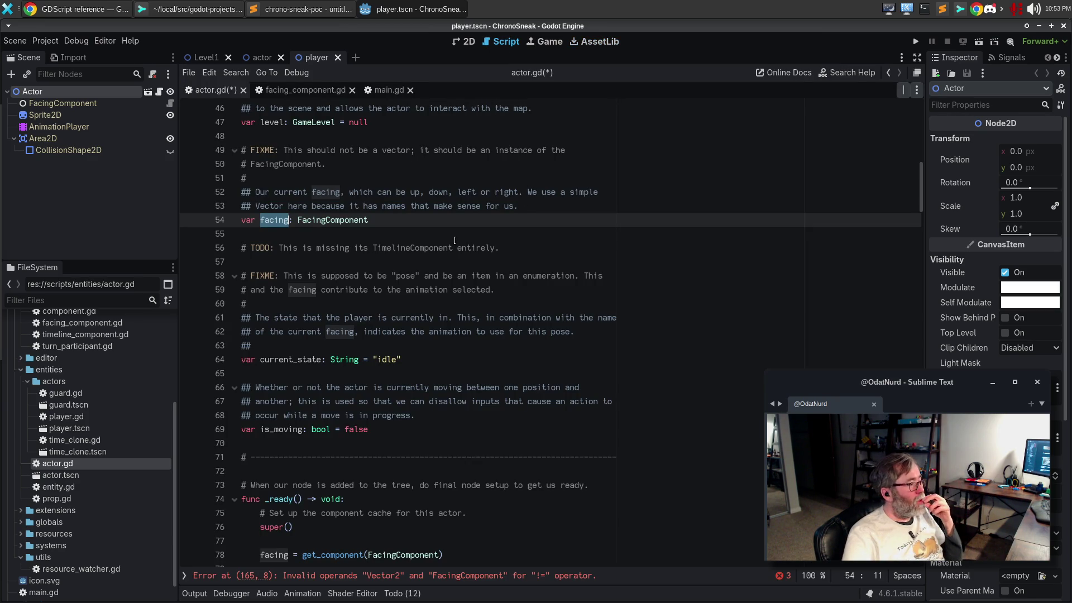
click(431, 246)
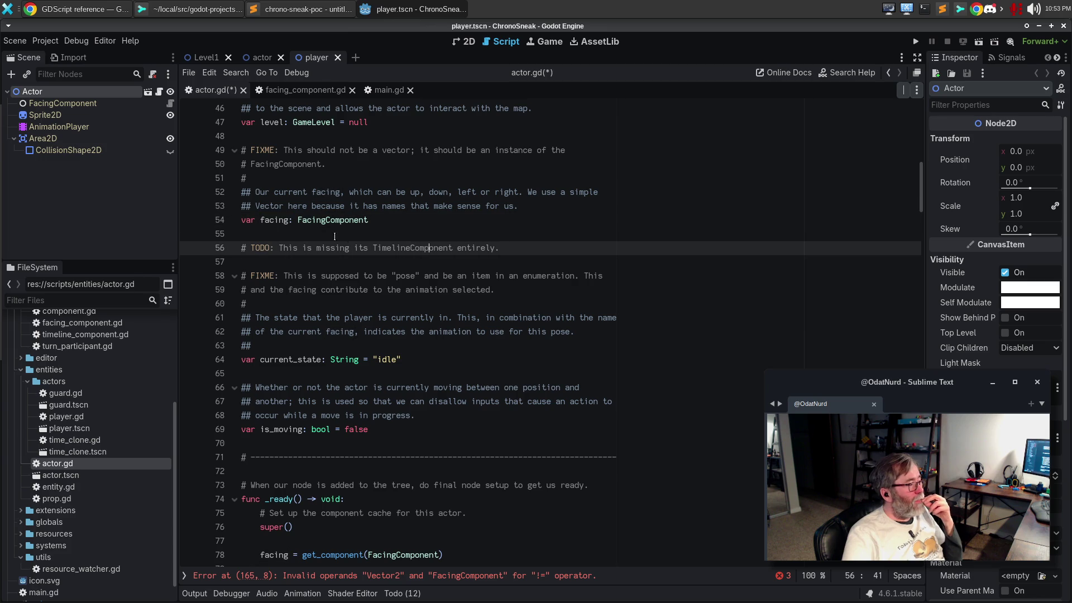
click(282, 230)
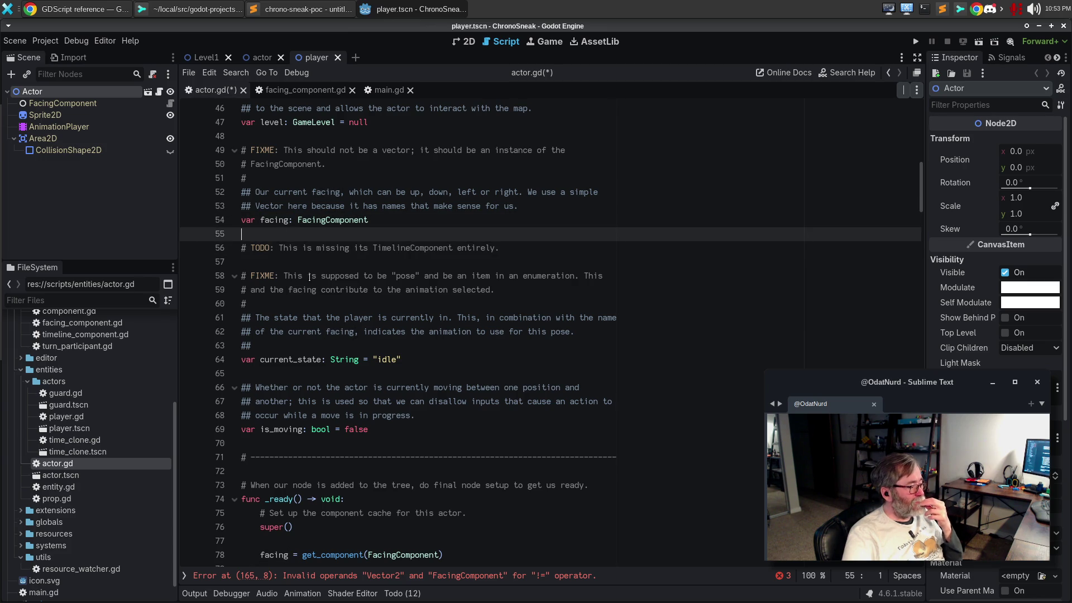
click(415, 576)
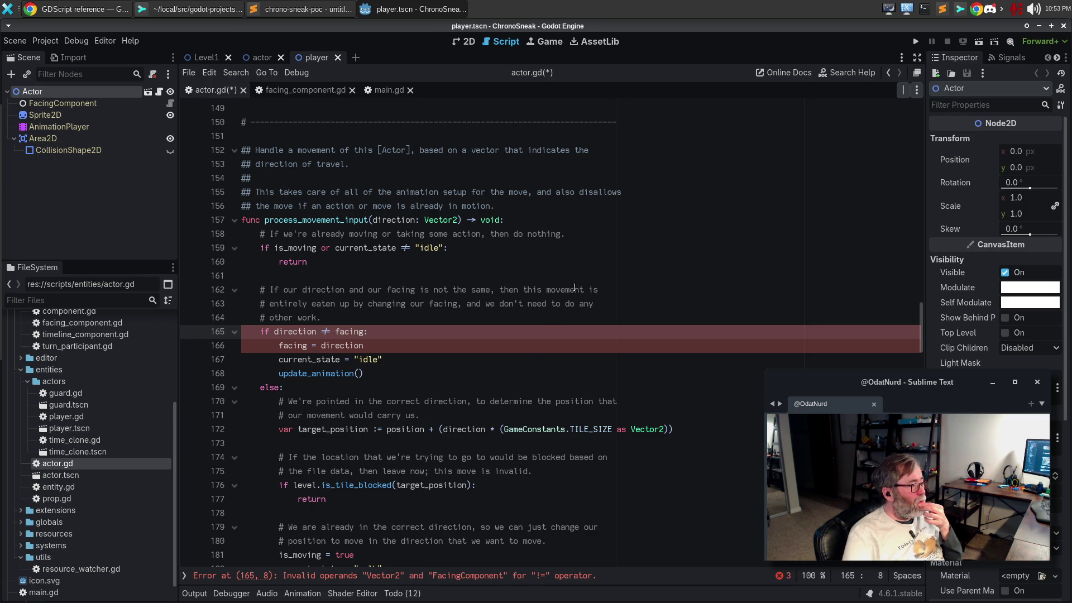
scroll(463, 300, up, 19)
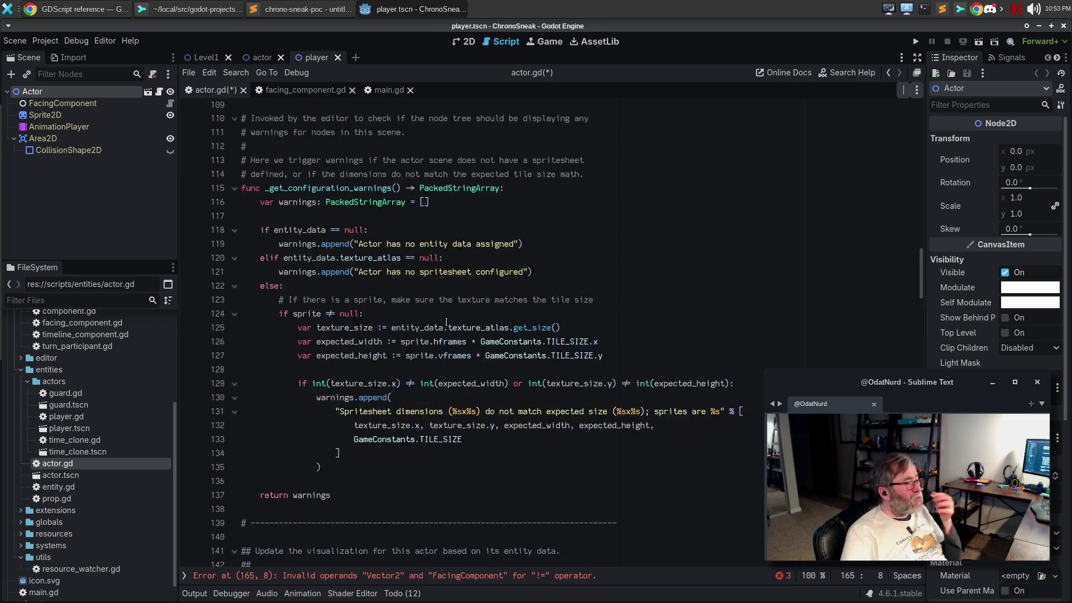
scroll(443, 291, up, 11)
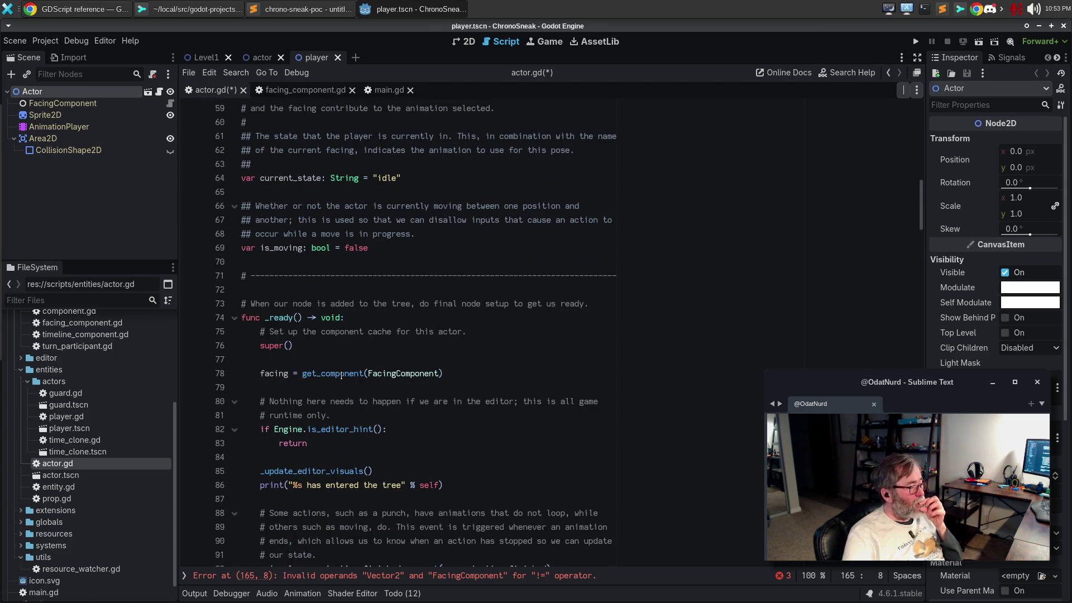
mouse_move(341, 376)
click(484, 376)
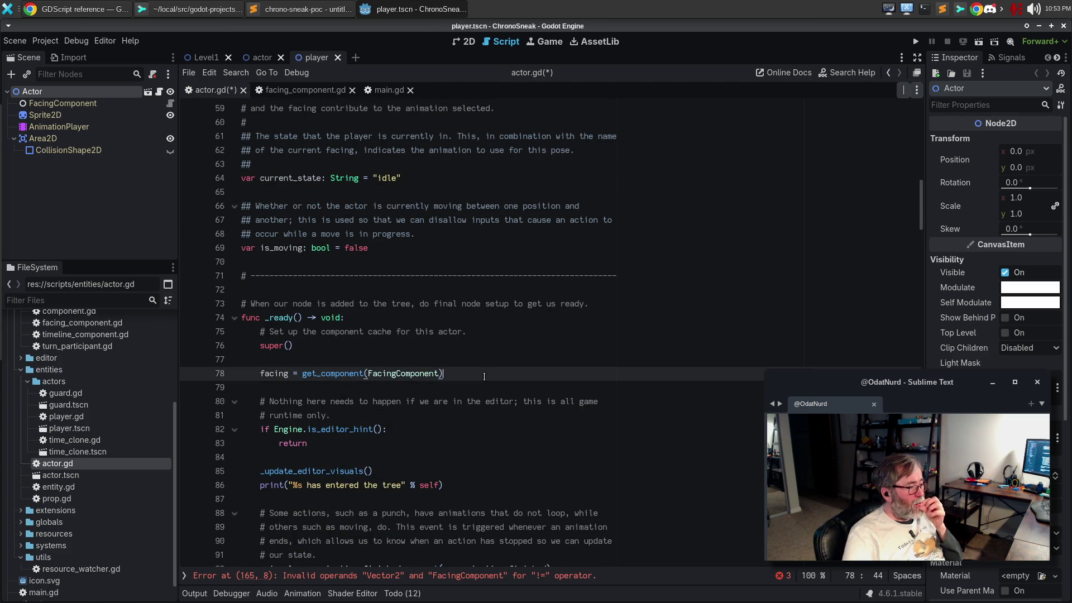
- Append 'as FacingComponent' to line 78's get_component call and save actor.gd
text(as FacingComponent)
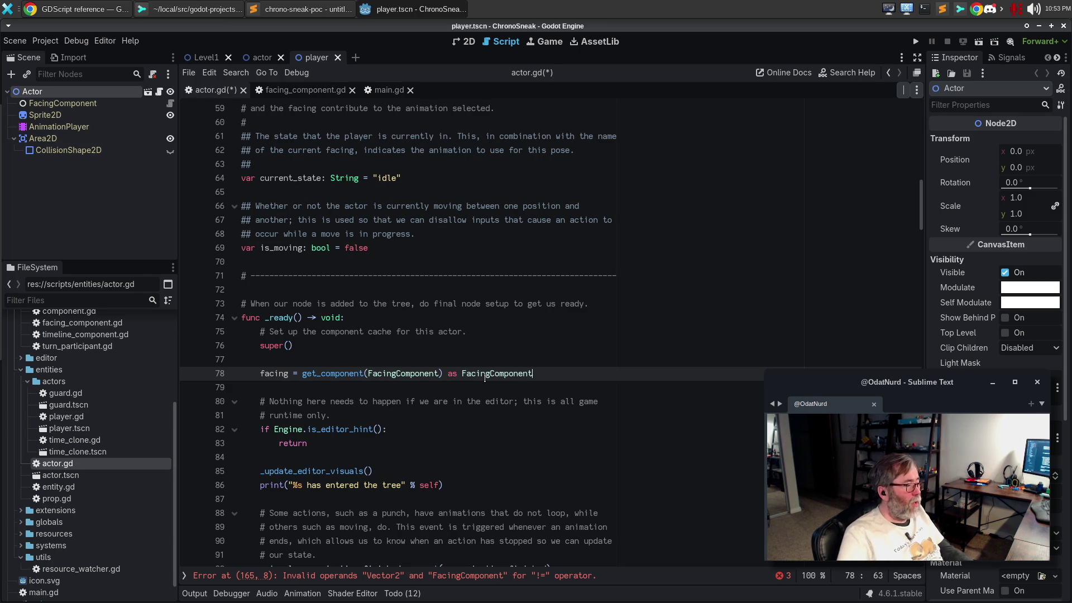
mouse_move(266, 373)
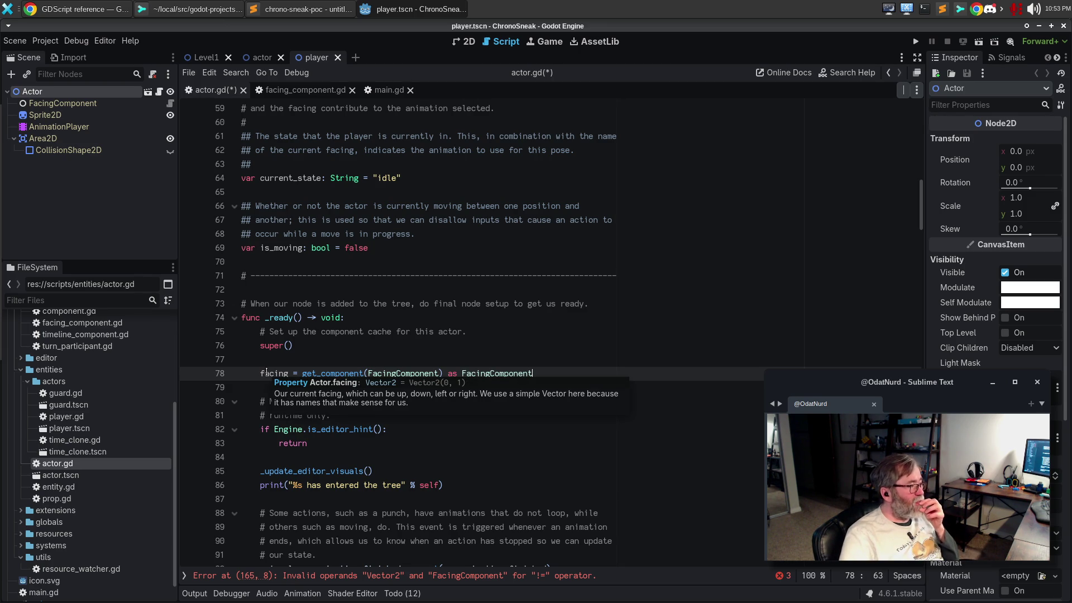
click(267, 372)
key(ctrl+s)
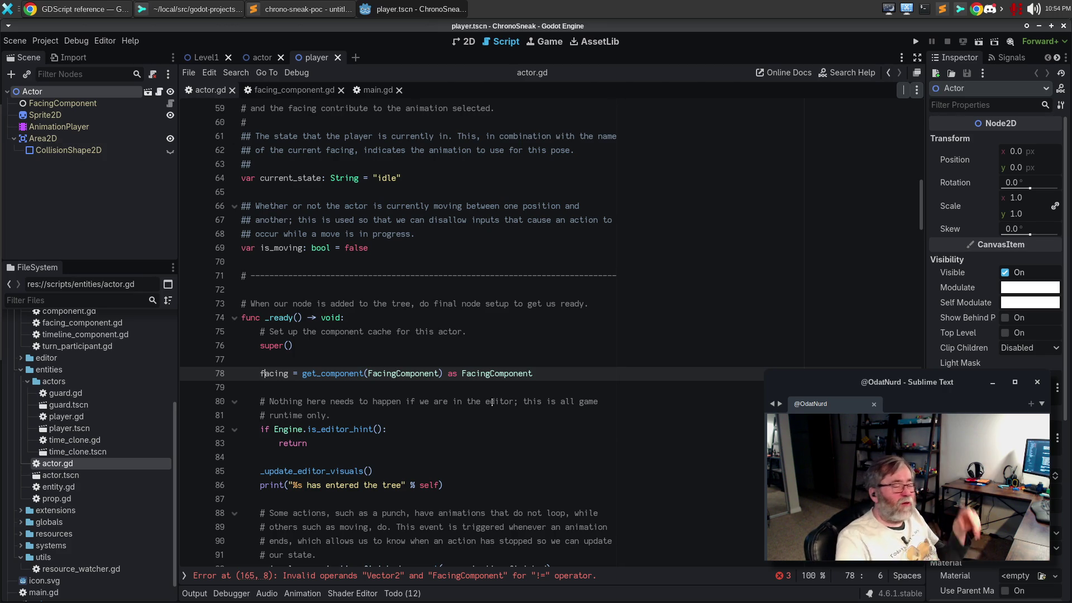
scroll(439, 386, down, 3)
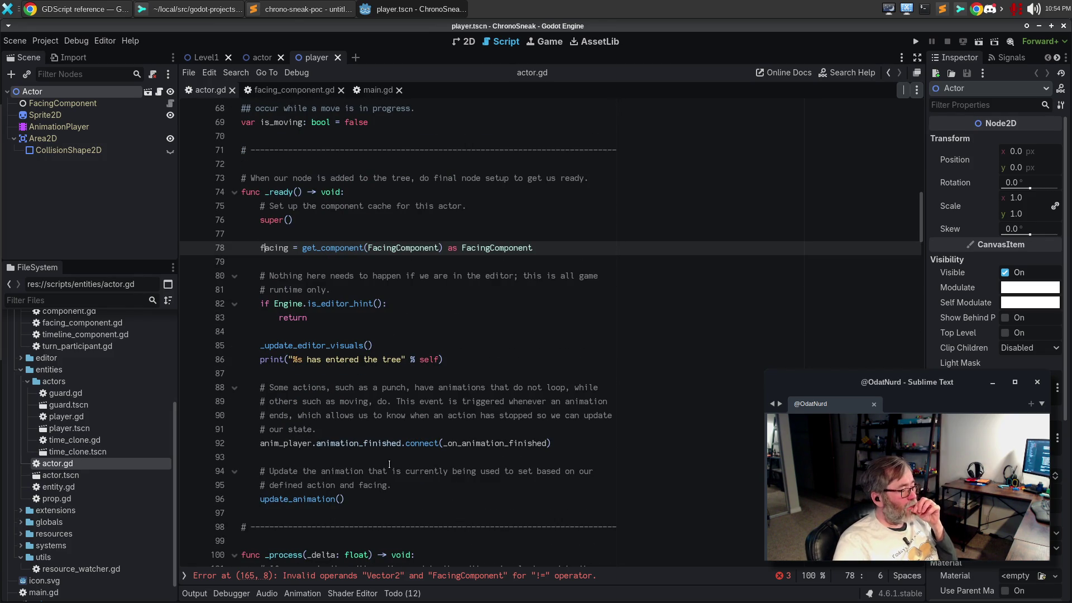
scroll(390, 465, down, 3)
scroll(411, 390, down, 2)
scroll(410, 390, down, 3)
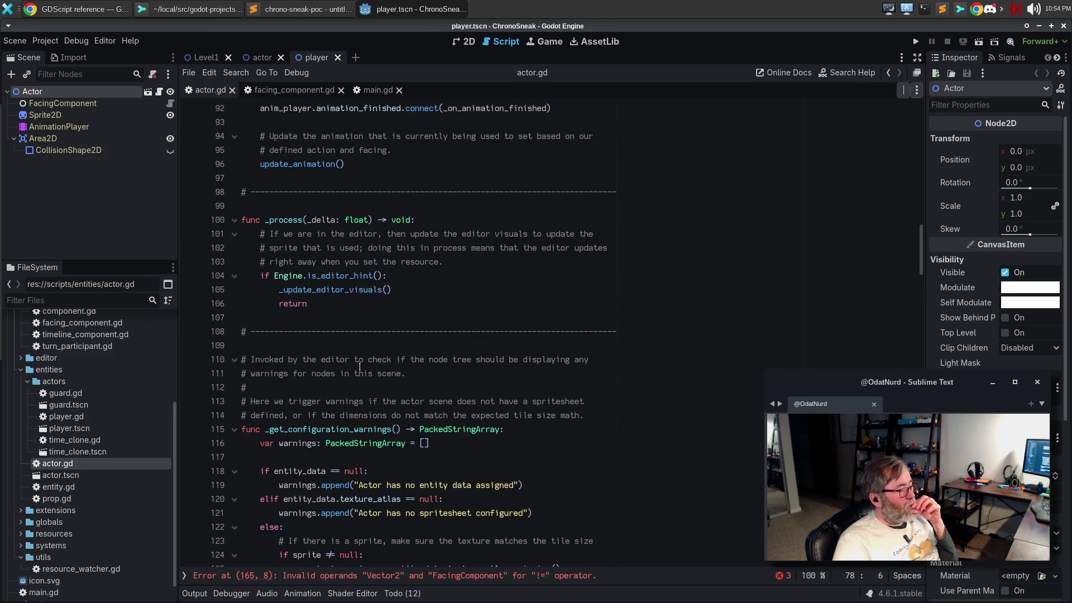
scroll(360, 367, down, 3)
scroll(359, 367, down, 7)
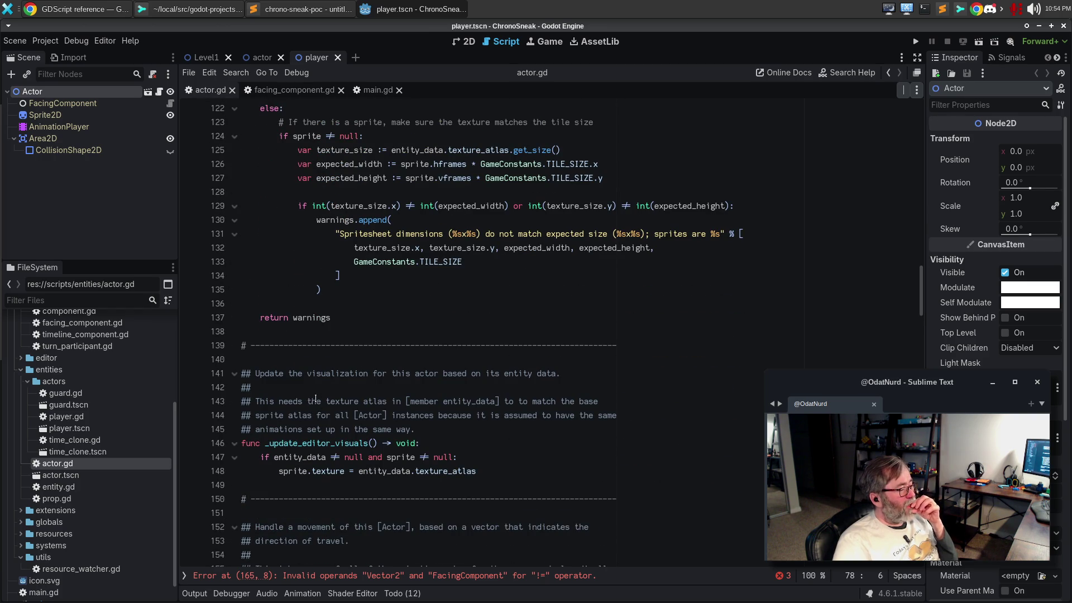
scroll(330, 391, down, 3)
scroll(330, 390, down, 3)
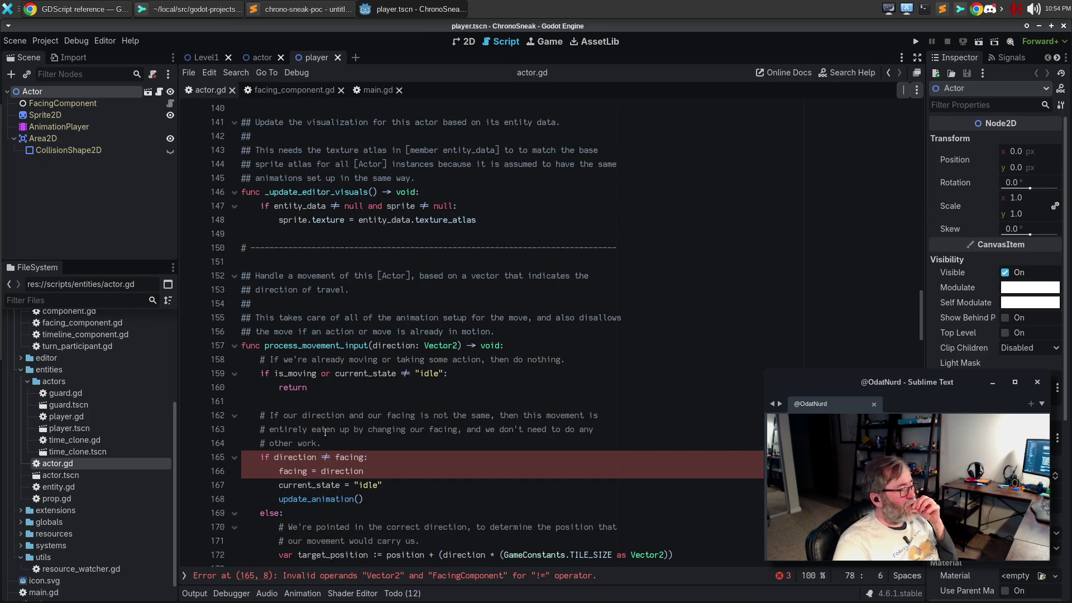
- Change line 165 to compare direction against facing.direction()
double_click(295, 458)
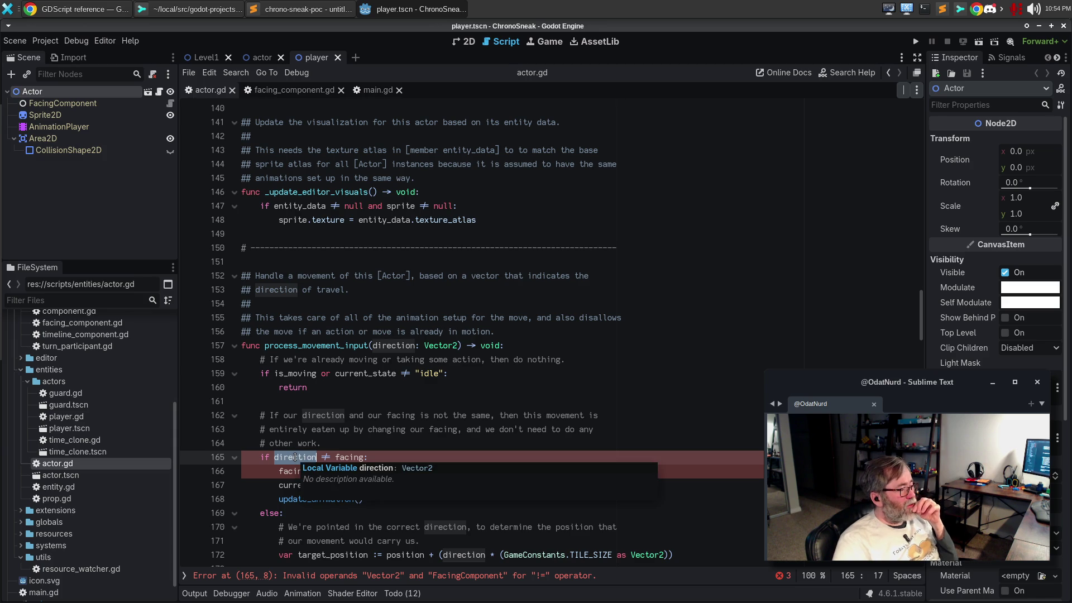
click(363, 457)
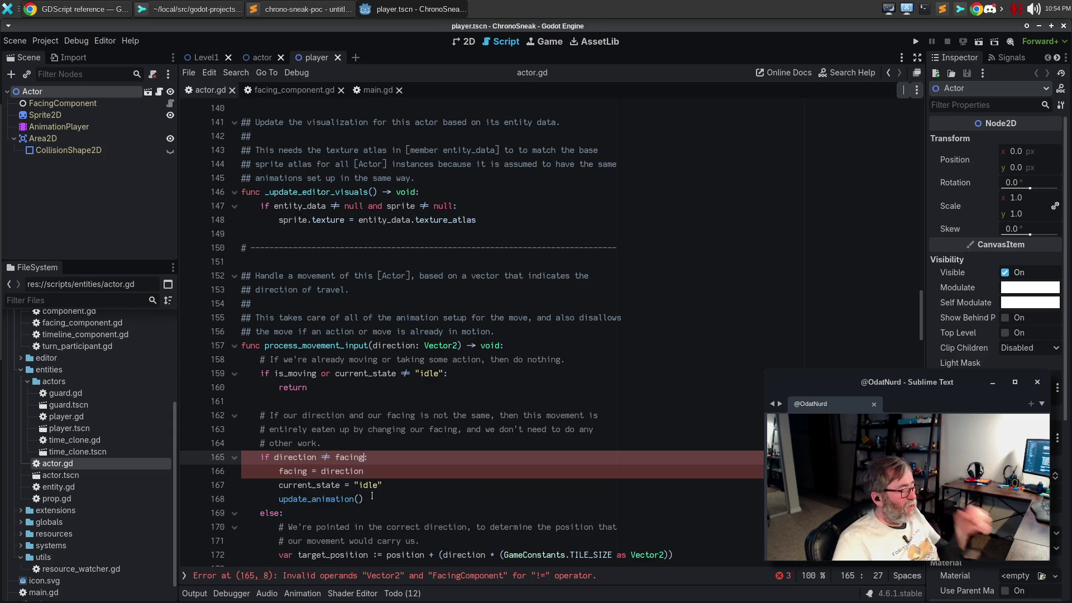
text(.)
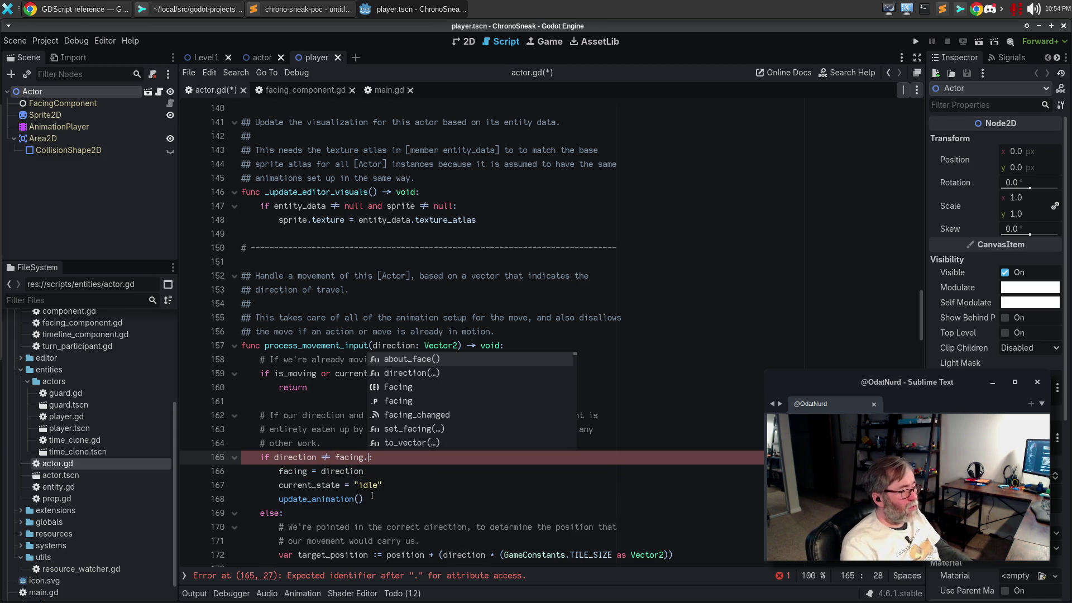
key(Down)
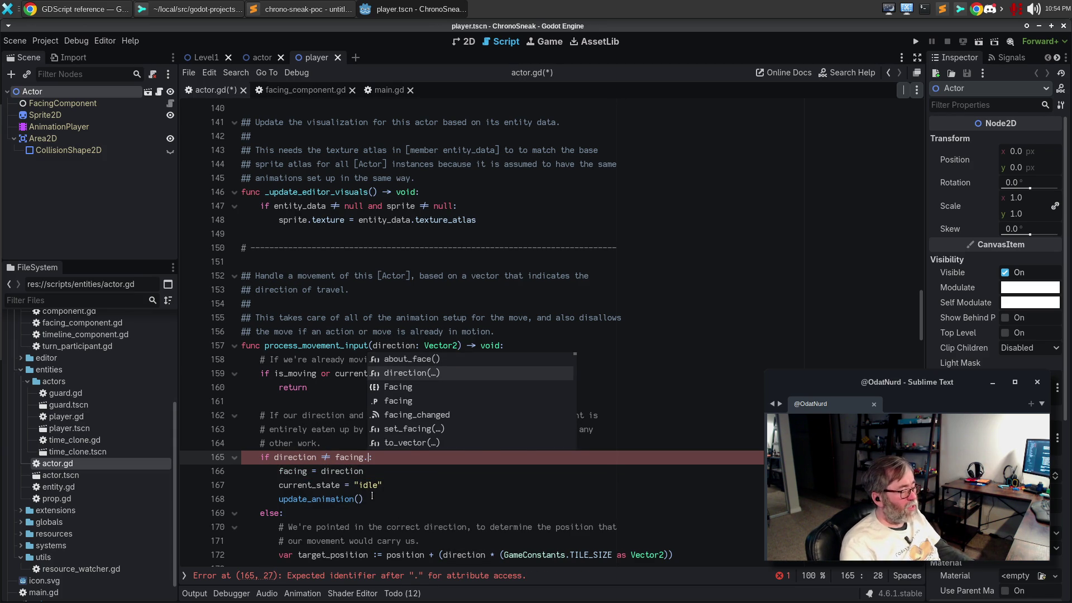
key(Return)
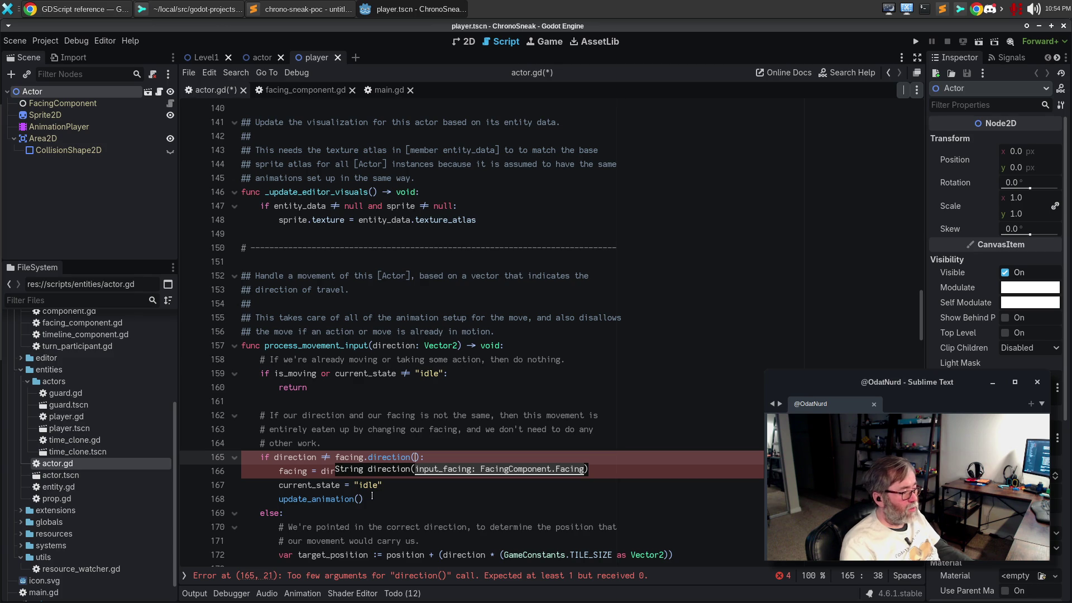
key(Escape)
- Switch to facing_component.gd and scroll through its functions
mouse_move(354, 458)
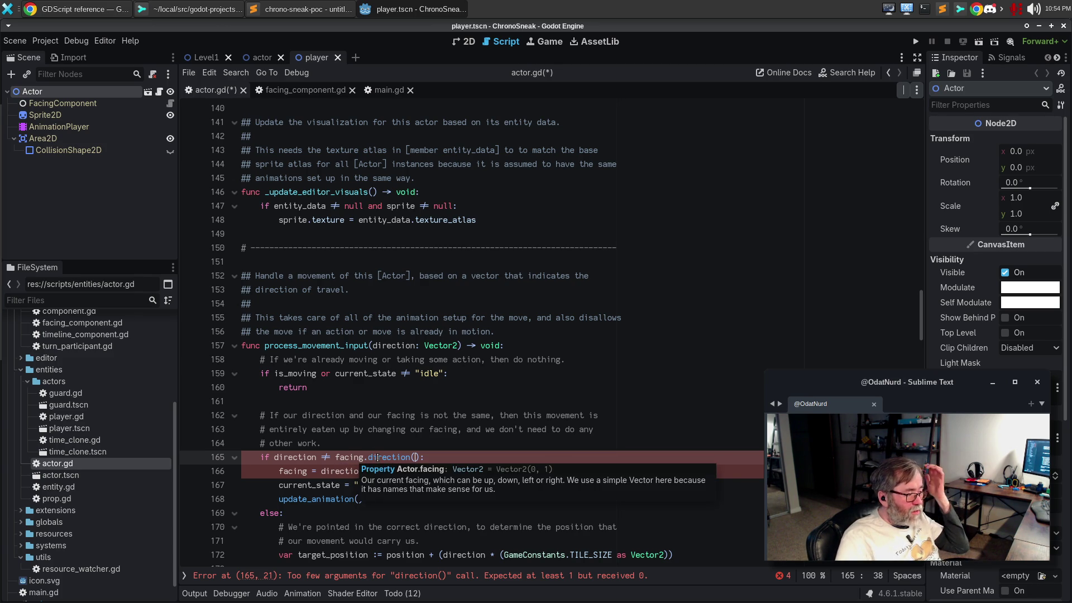
click(306, 90)
scroll(533, 336, down, 2)
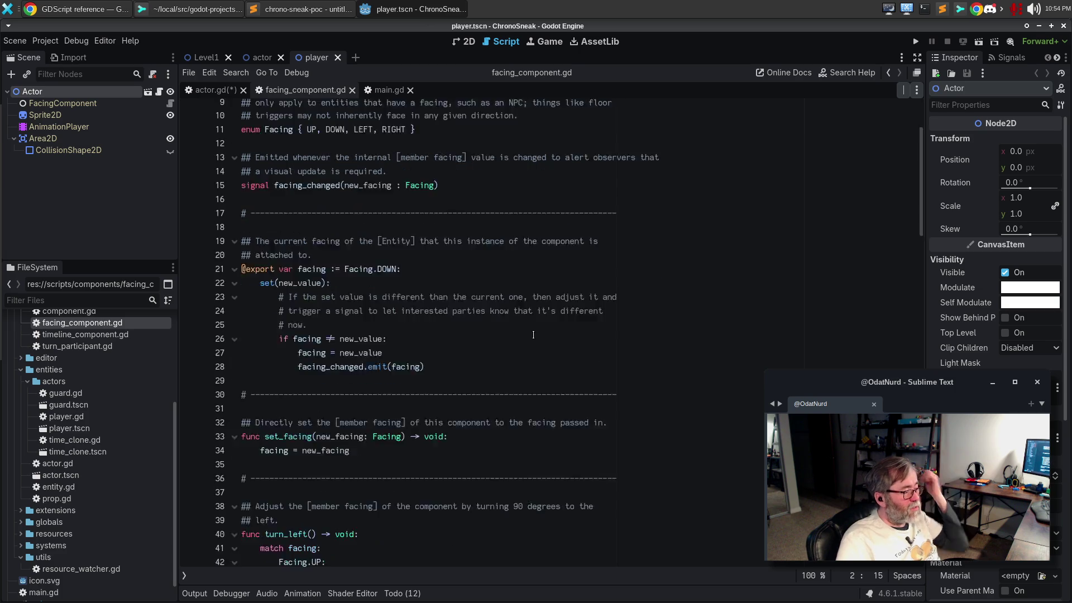
scroll(533, 336, down, 10)
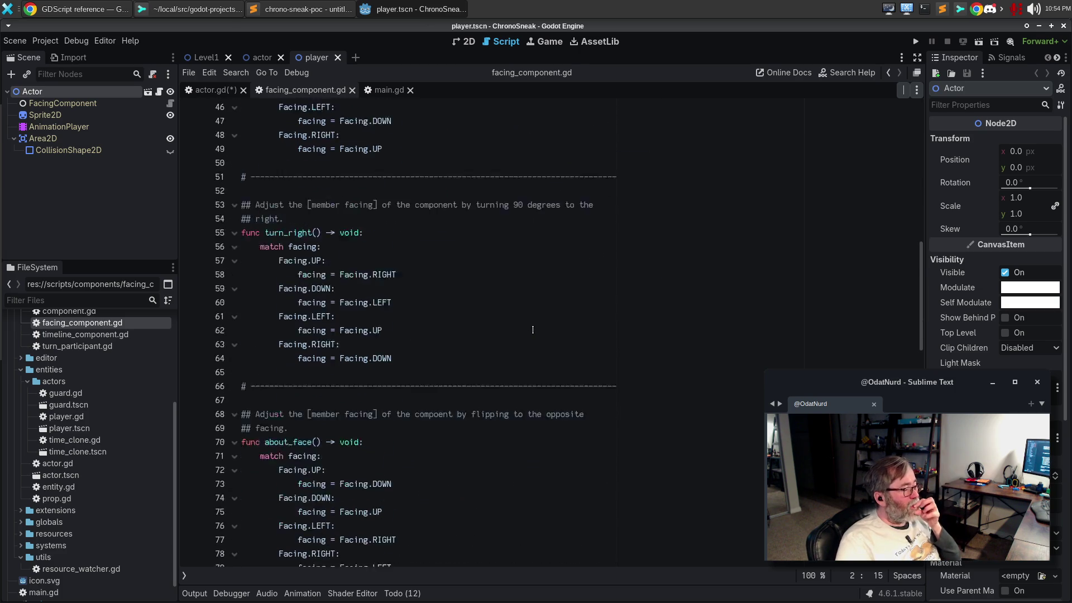
scroll(533, 330, down, 3)
scroll(534, 329, down, 3)
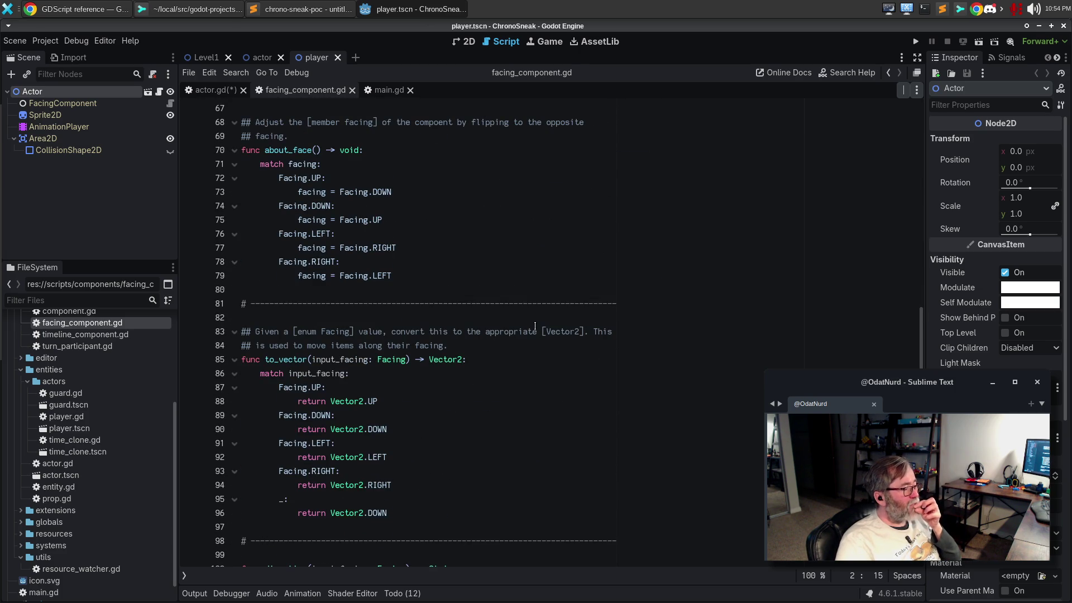
scroll(535, 326, down, 4)
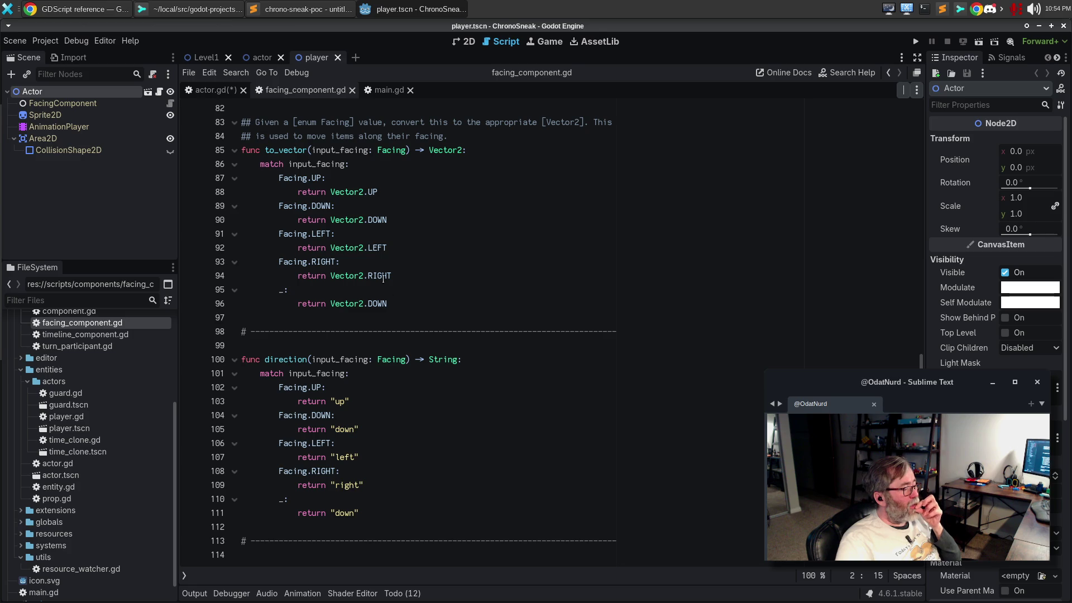
mouse_move(334, 169)
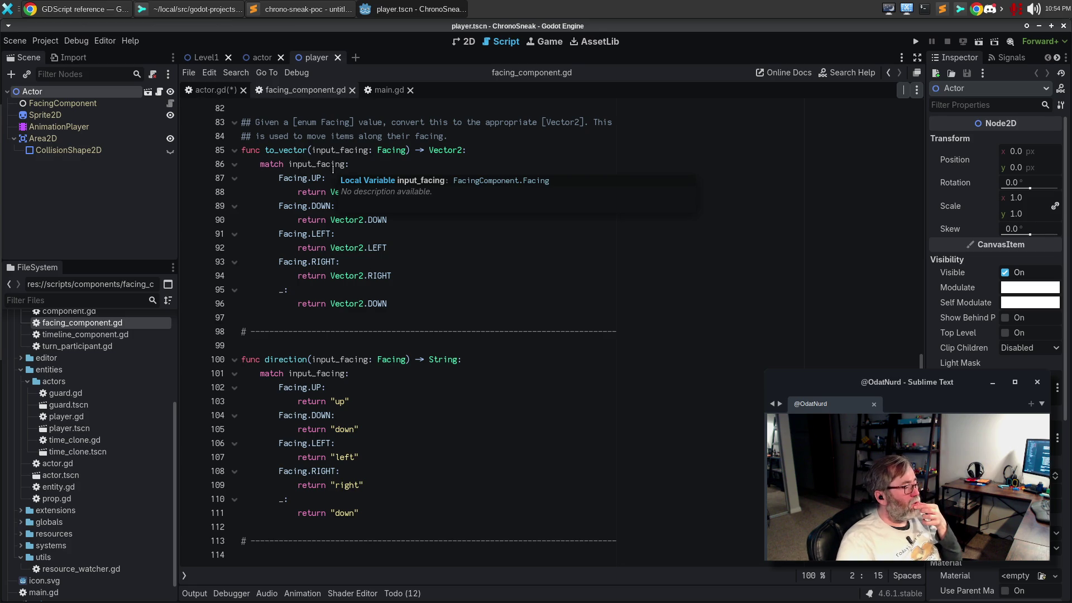
- Rename to_vector to direction and direction to direction_name, then save all scripts
double_click(282, 360)
text(name)
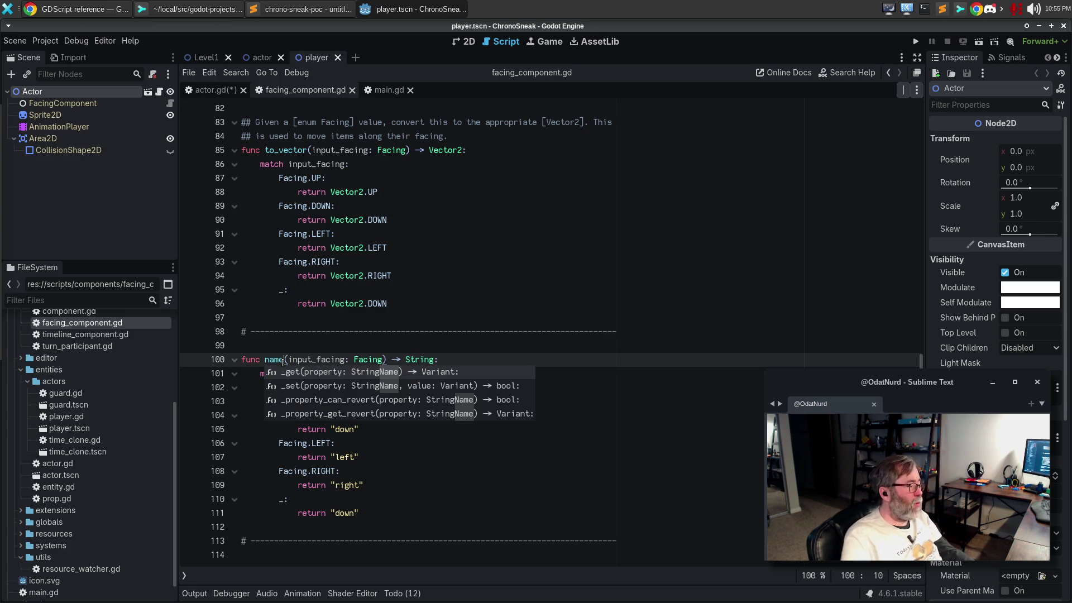
click(288, 150)
double_click(287, 149)
text(direction)
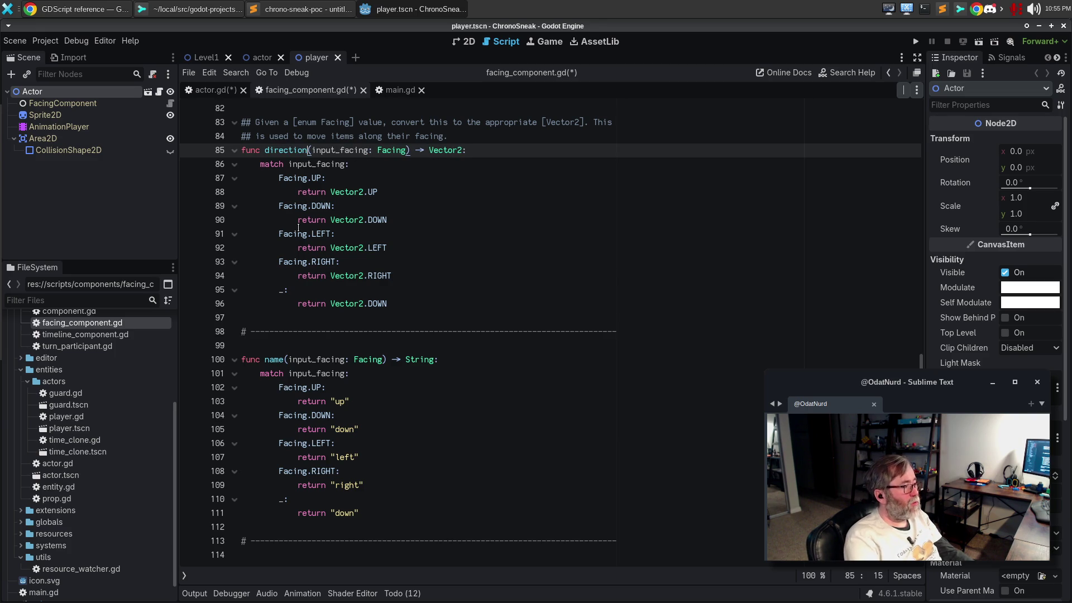
click(265, 359)
text(direction_)
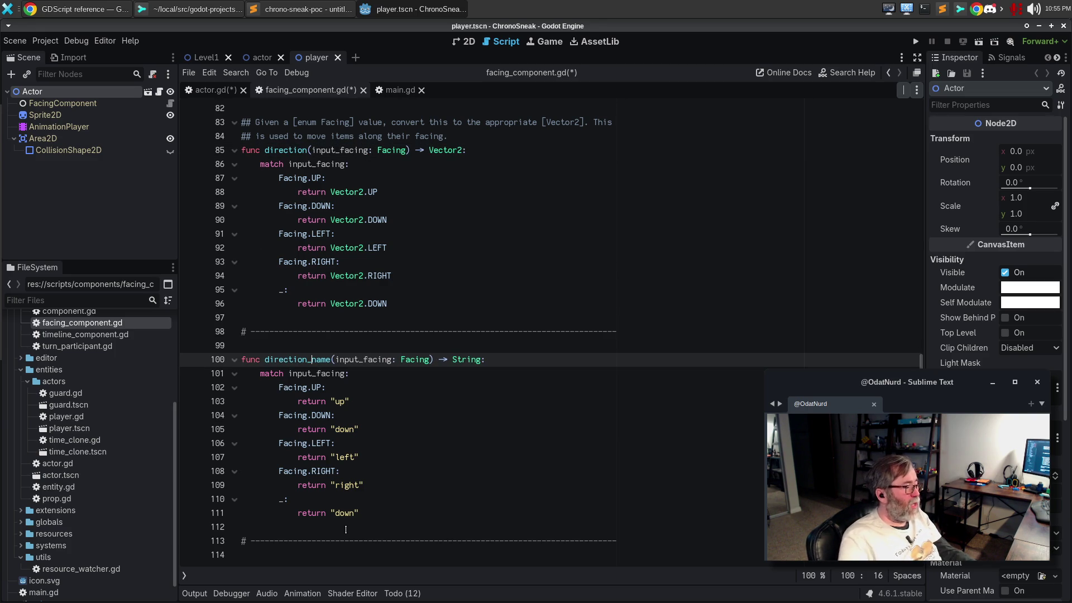
key(ctrl+s)
- In actor.gd, pass facing.facing into direction() on line 165, then return to facing_component.gd
click(209, 93)
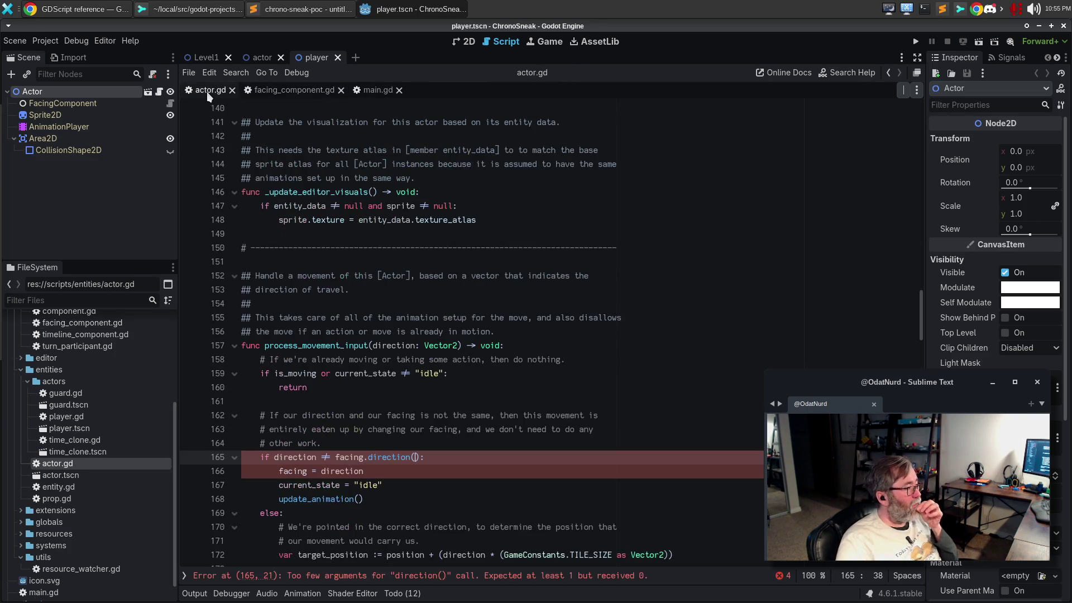
click(386, 458)
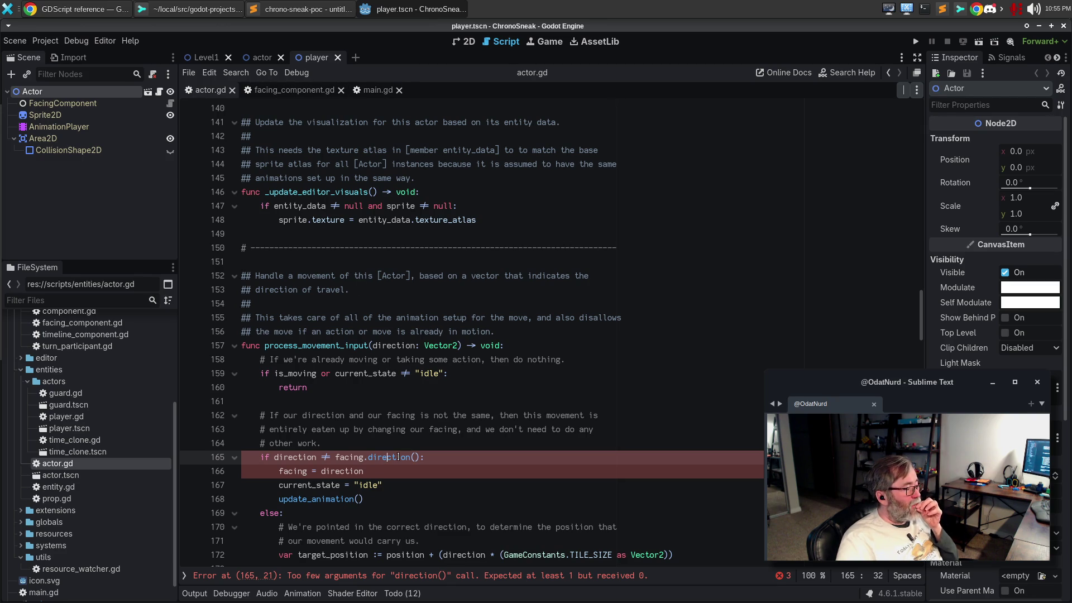
mouse_move(398, 458)
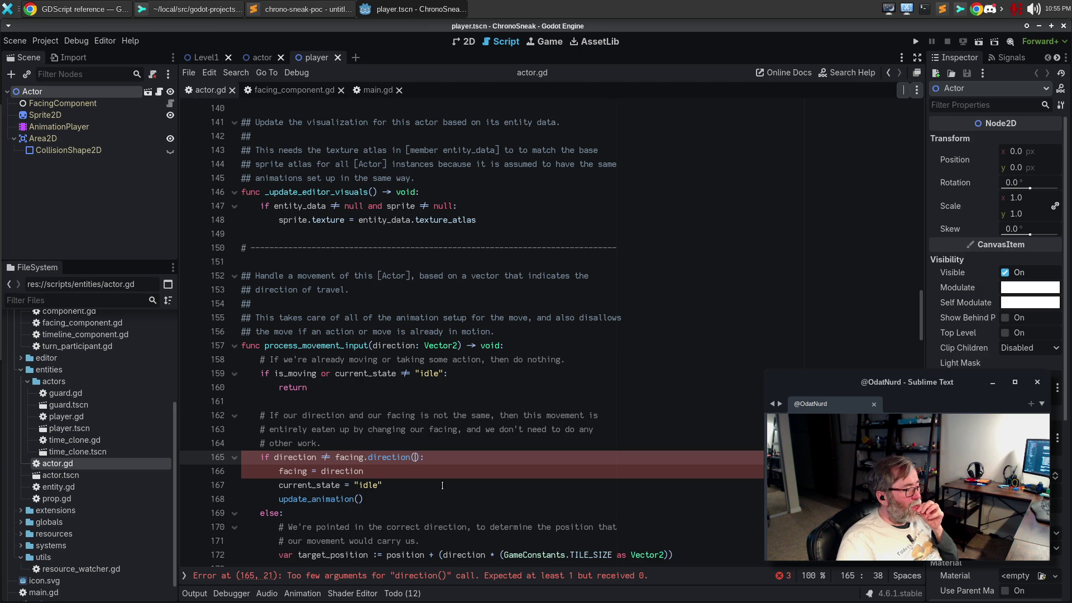
text(facing)
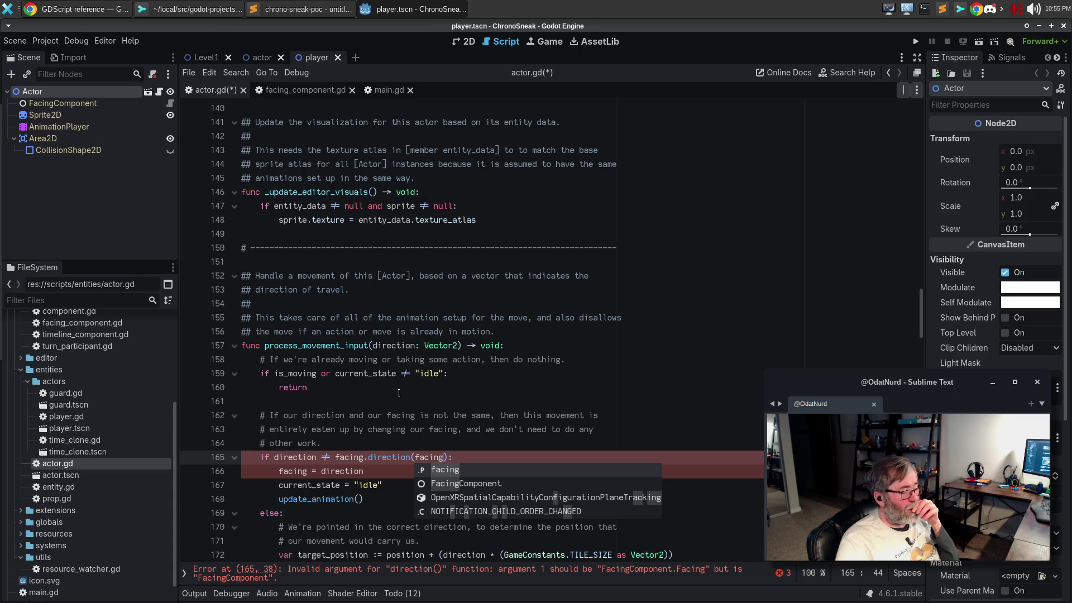
text(.facin)
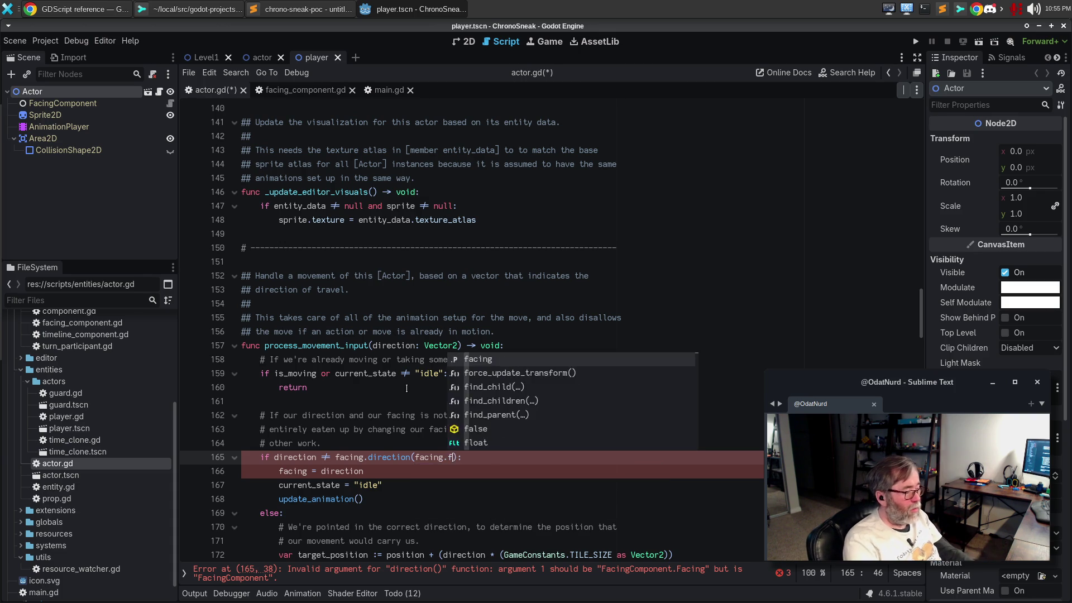
text(g)
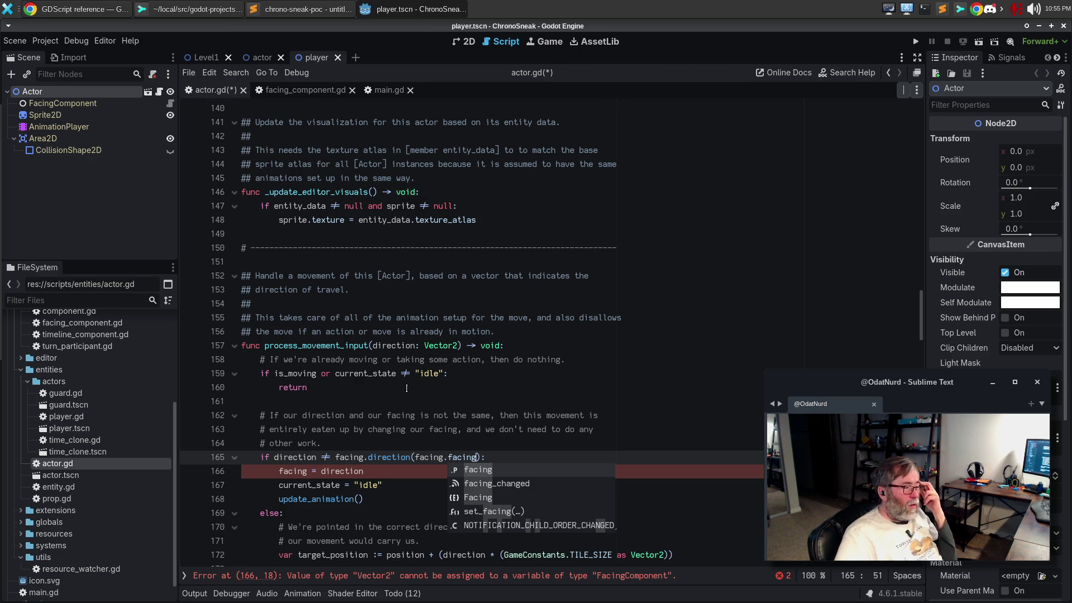
click(383, 472)
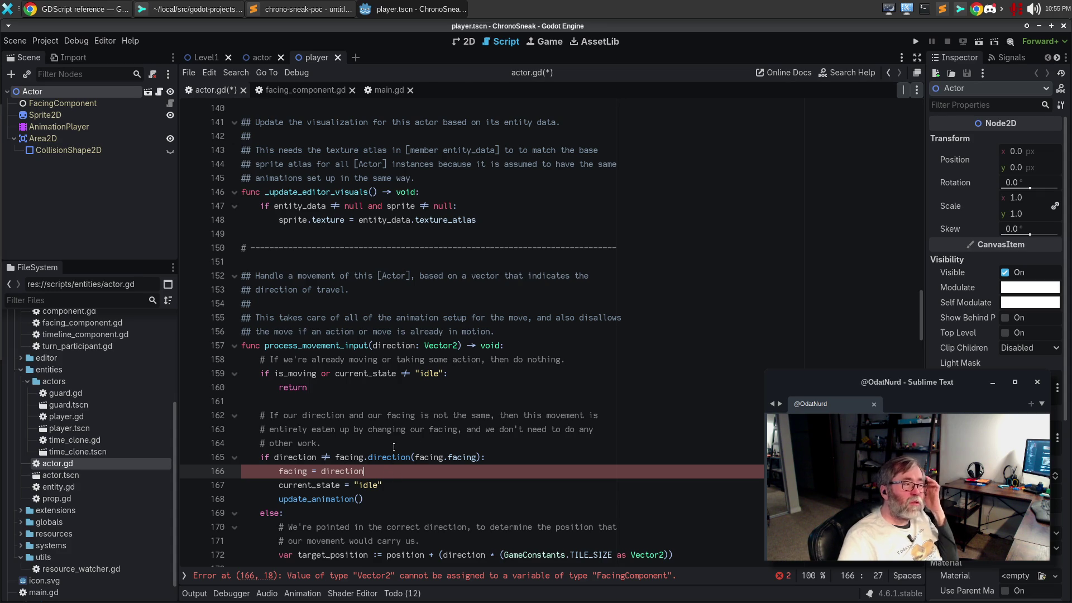
click(322, 93)
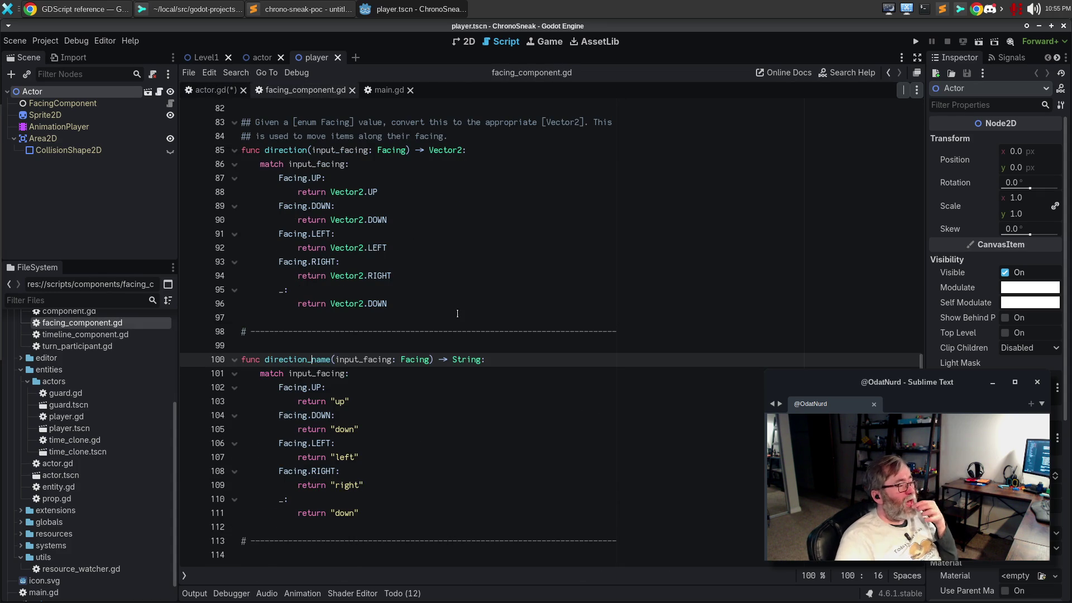
- Delete the 'input_facing: Facing' parameter from direction() on line 85
scroll(472, 345, up, 5)
scroll(472, 345, down, 3)
scroll(472, 345, up, 5)
scroll(472, 345, up, 14)
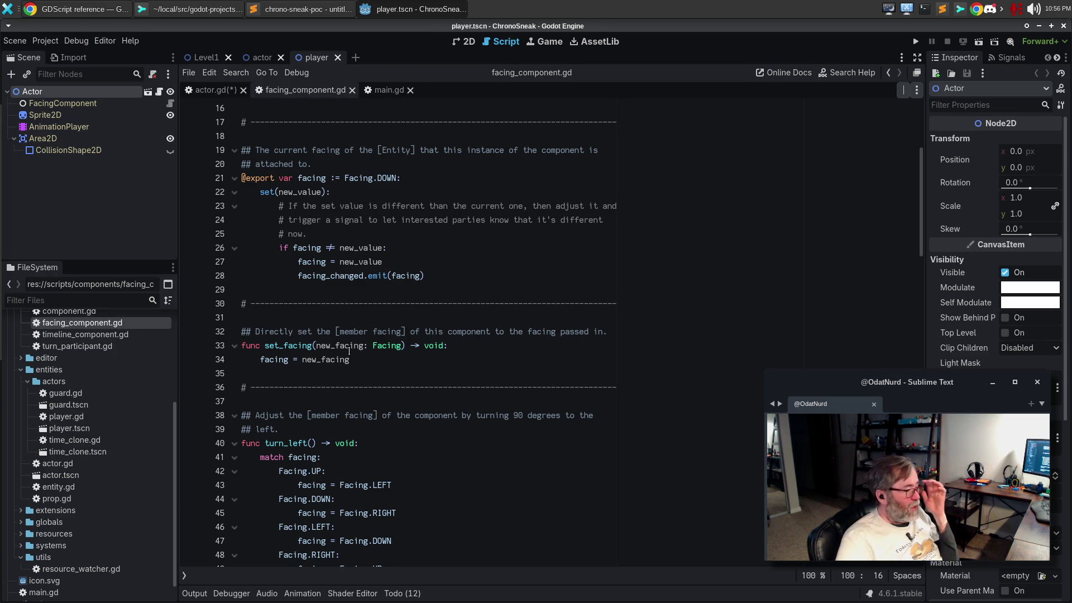
scroll(321, 334, down, 3)
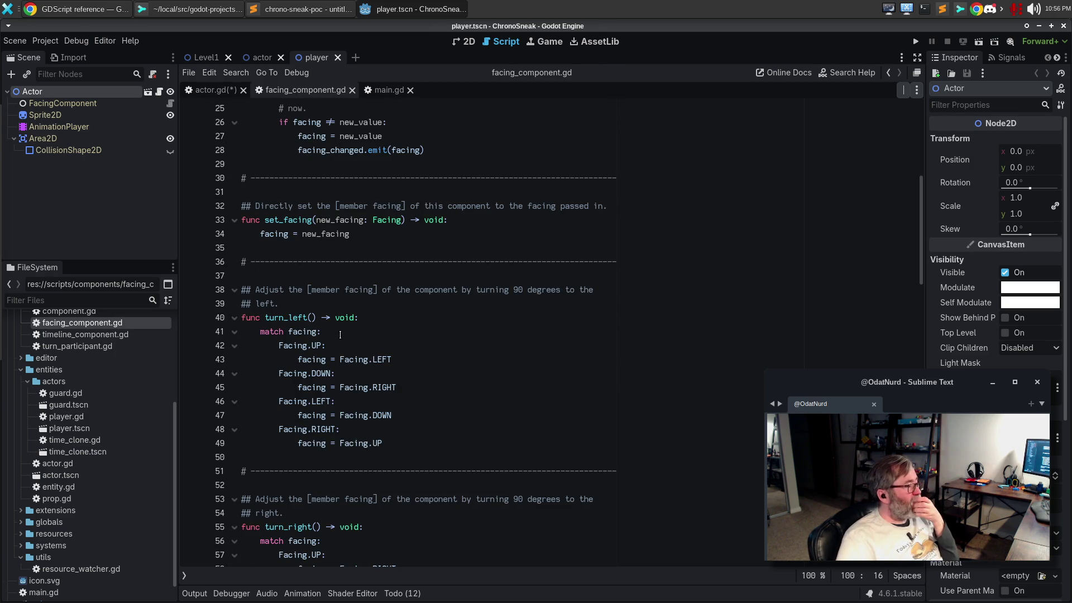
scroll(340, 335, down, 1)
scroll(340, 335, down, 8)
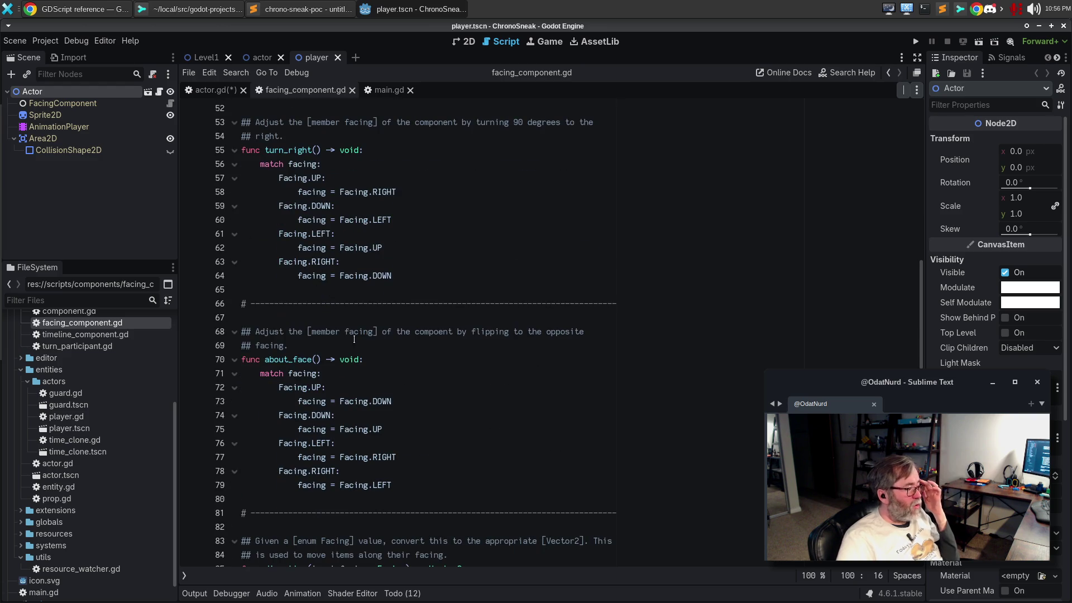
scroll(369, 358, down, 5)
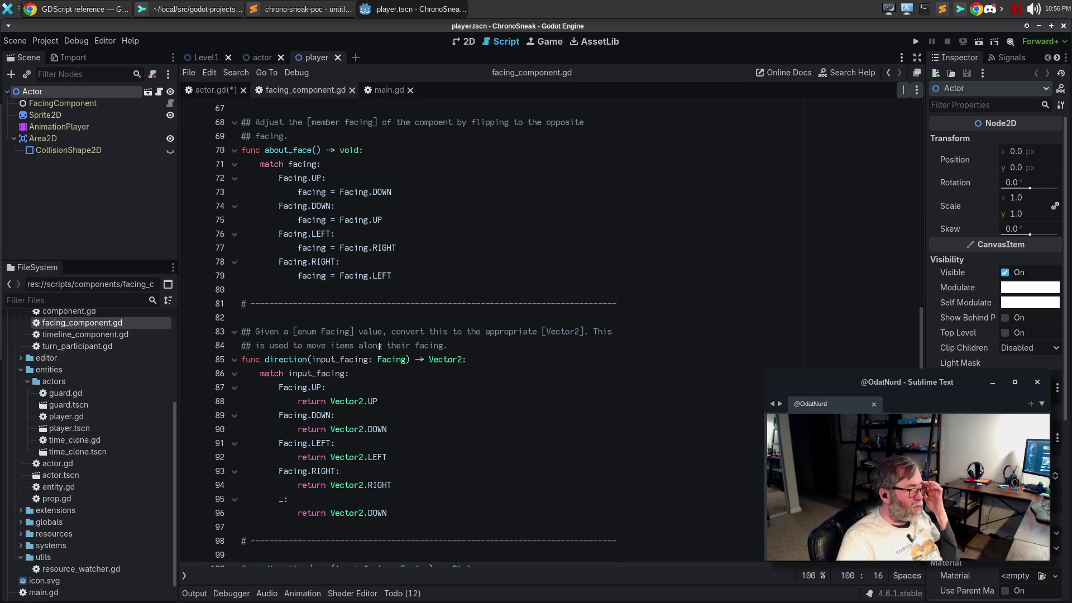
drag(406, 360, 314, 357)
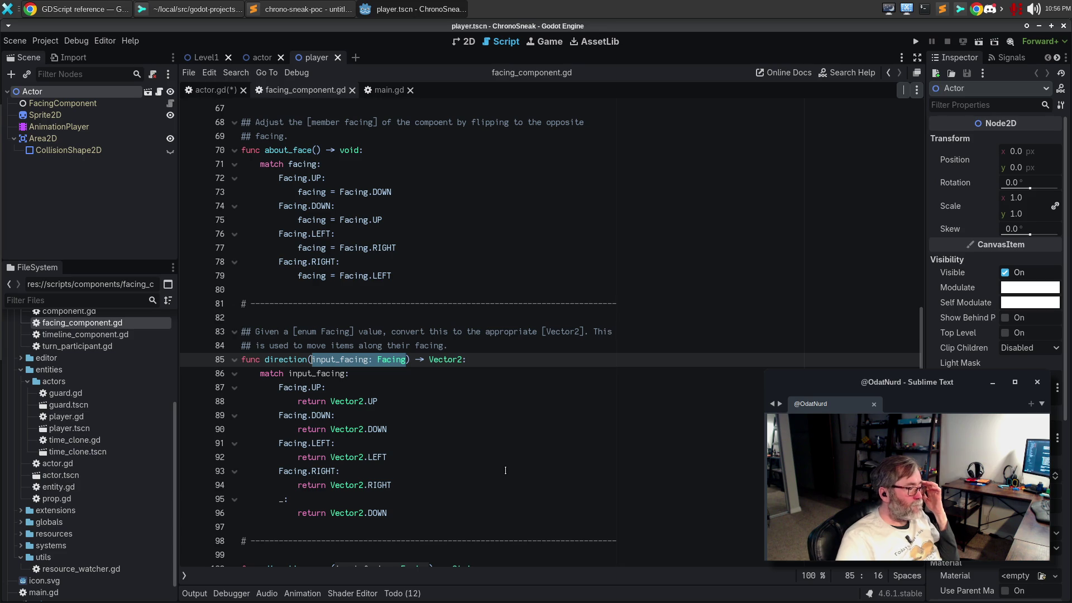
key(Delete)
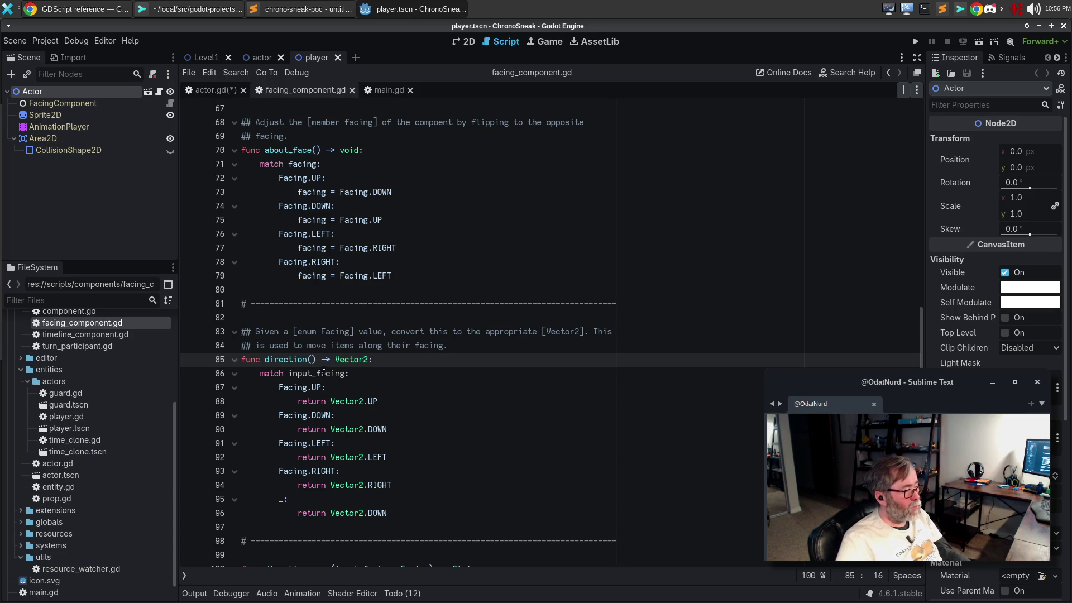
- Make line 86's match use facing instead of input_facing
double_click(324, 374)
text(fascing)
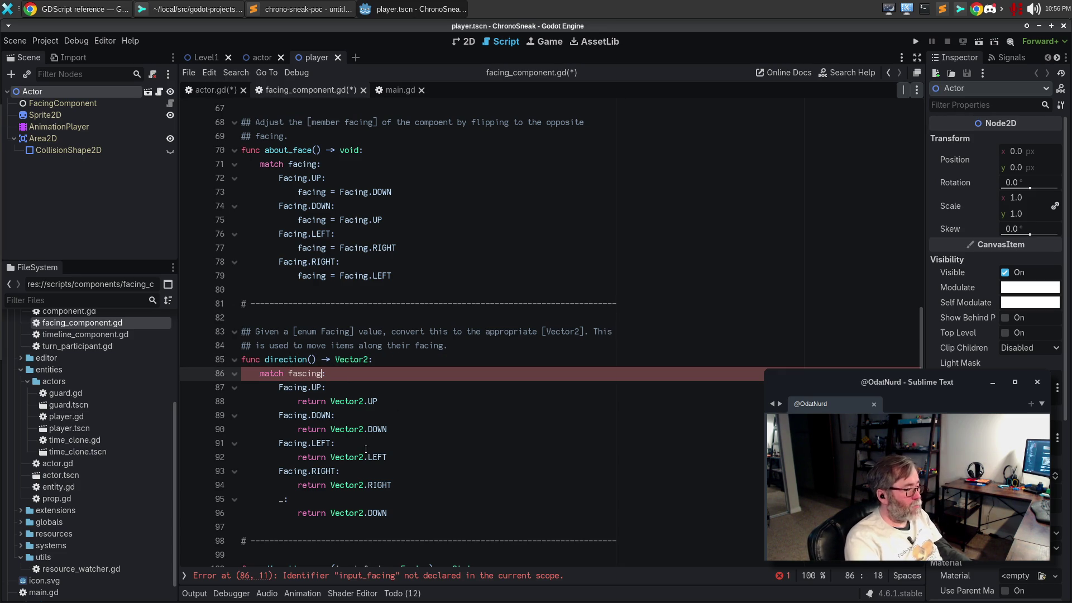
key(ctrl+BackSpace)
text(facing)
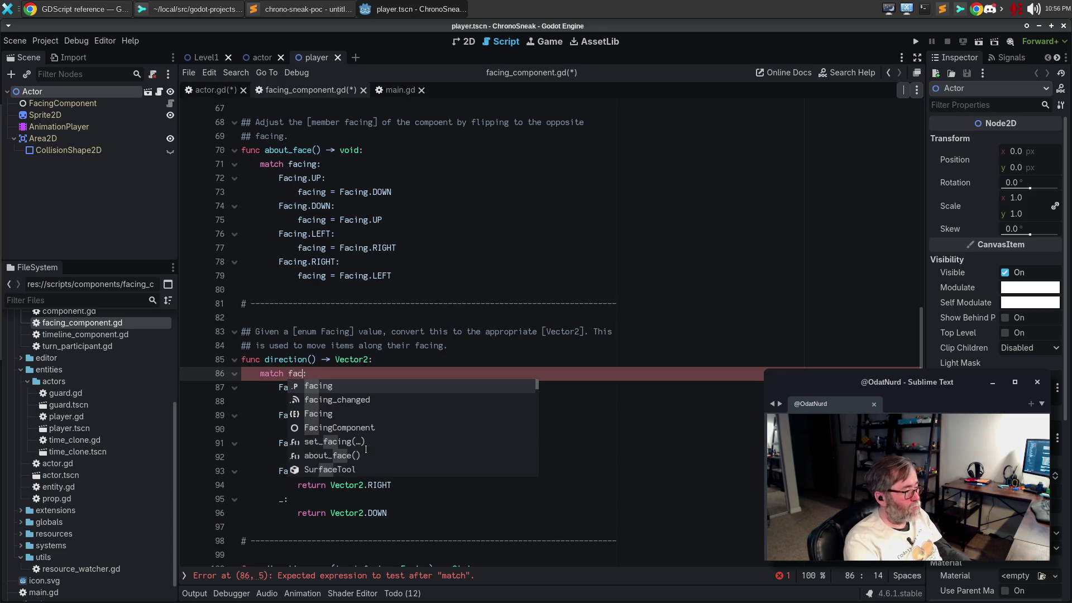
key(Escape)
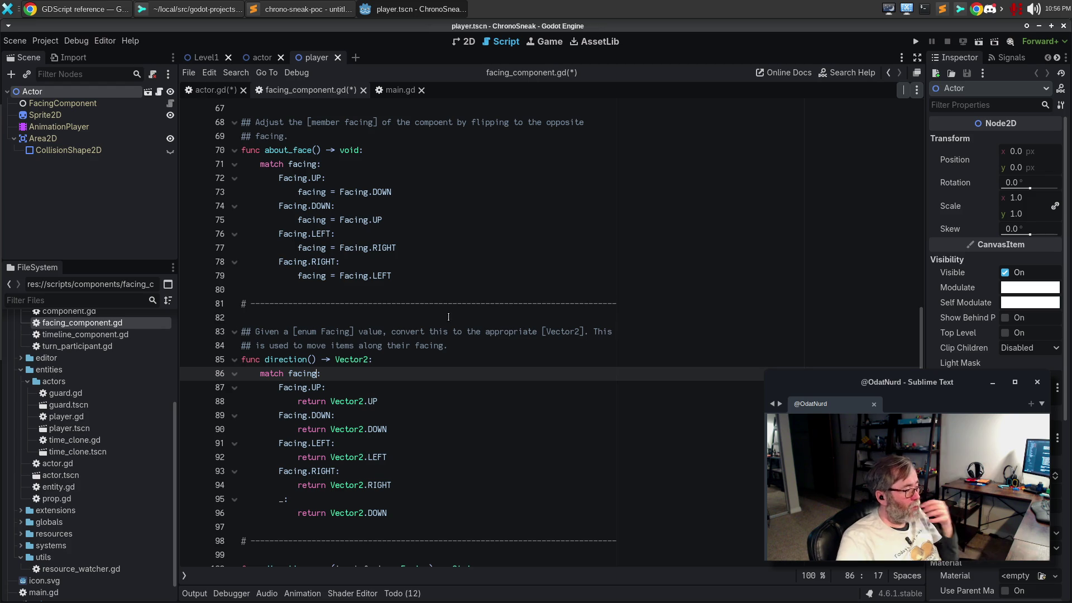
- Remove direction_name()'s parameter and make line 101's match use facing
scroll(467, 284, down, 4)
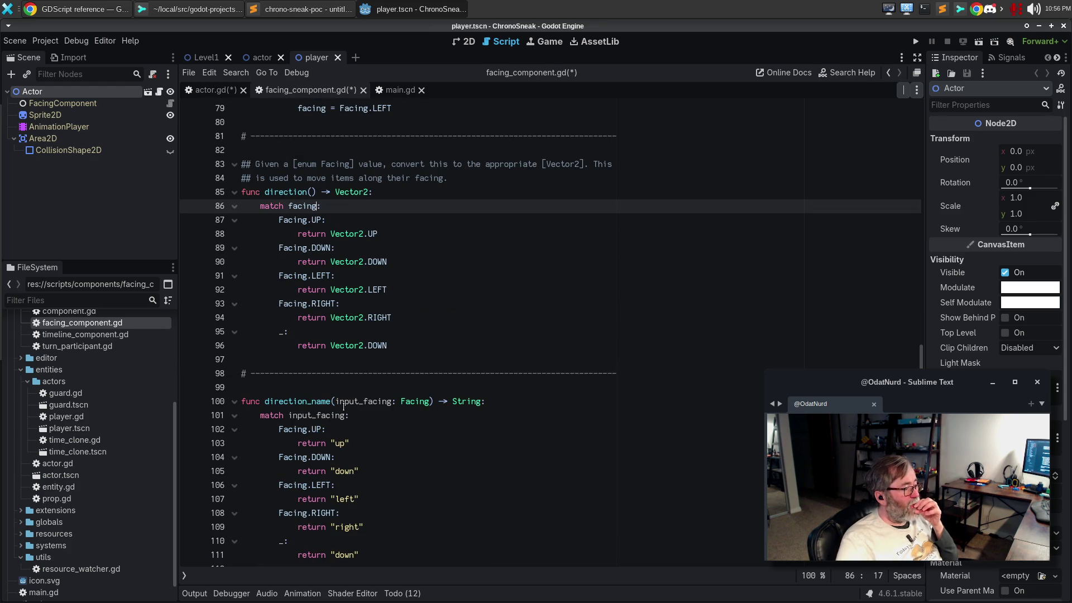
drag(338, 401, 429, 404)
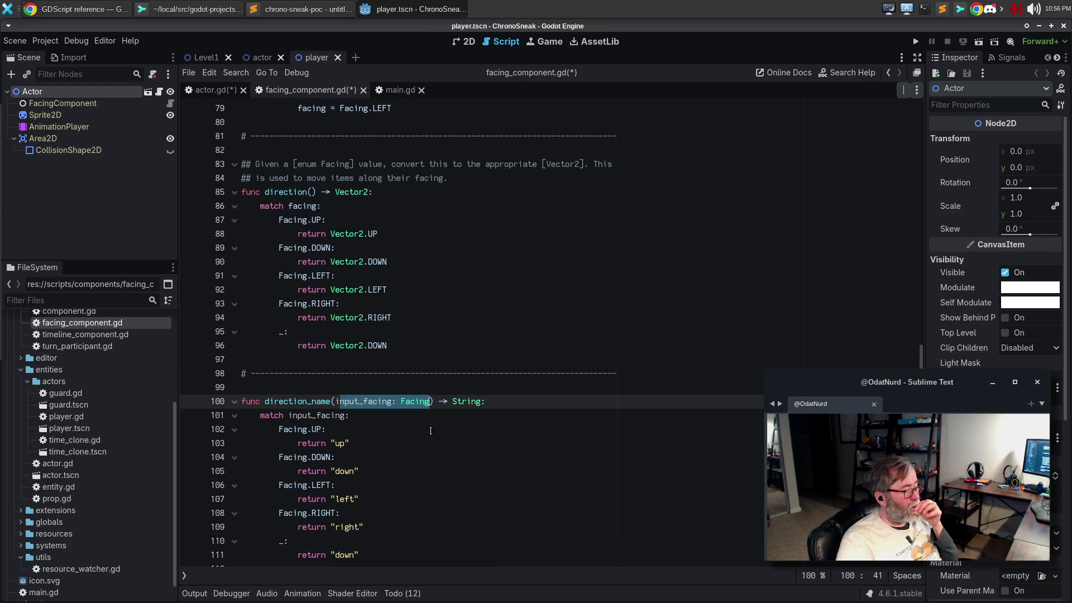
key(BackSpace)
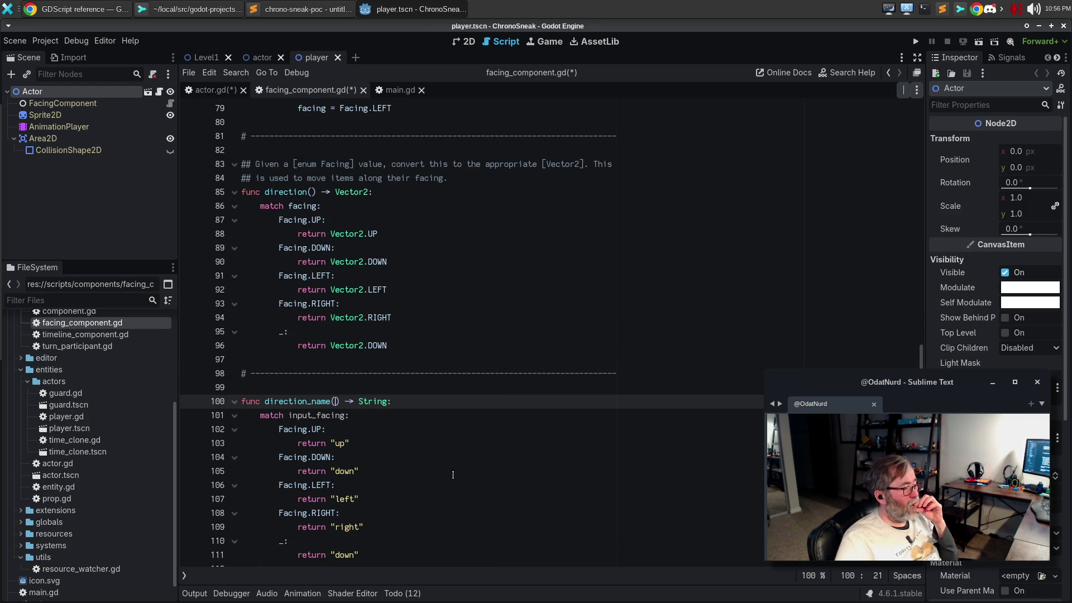
double_click(316, 416)
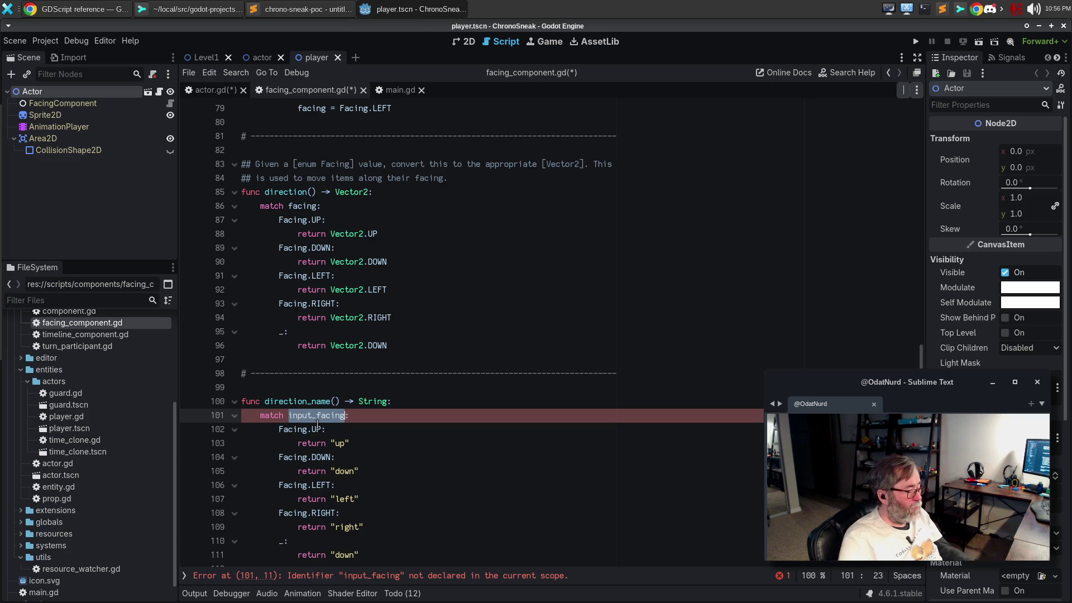
text(facing)
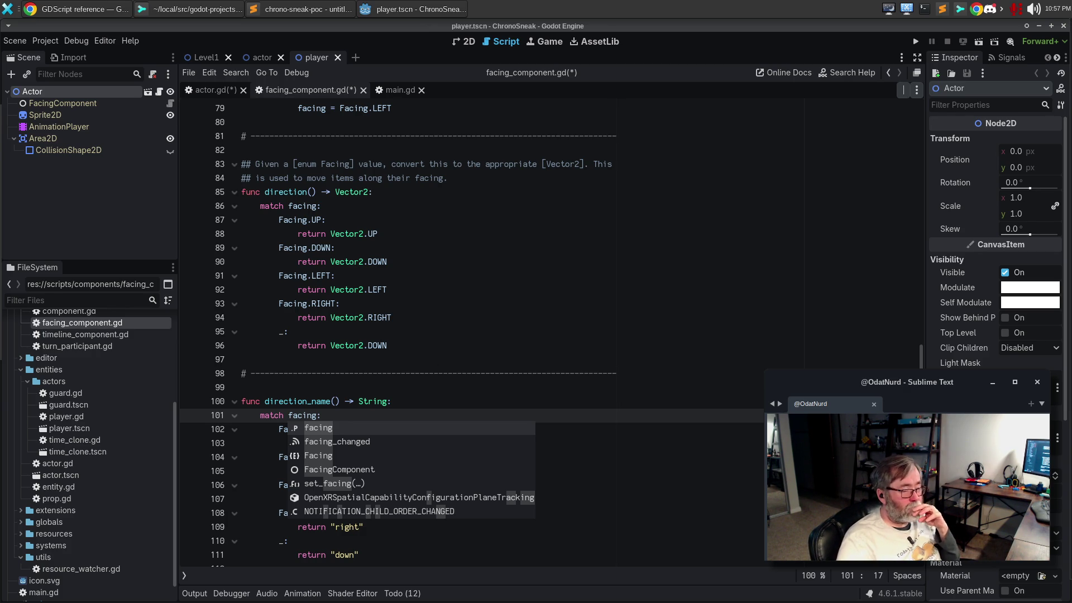
click(669, 419)
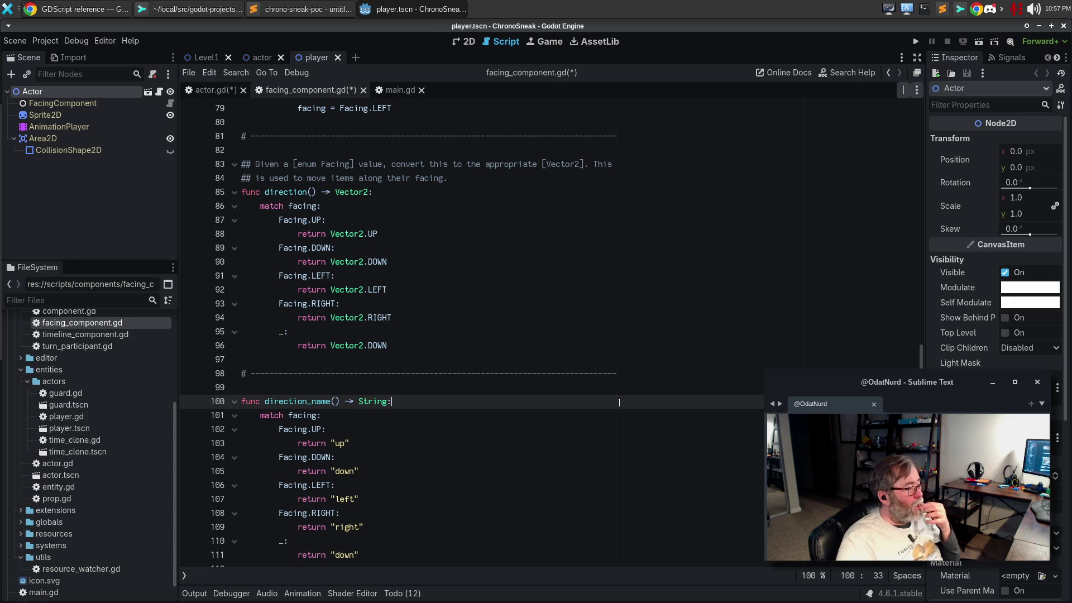
scroll(498, 424, down, 5)
scroll(430, 193, up, 3)
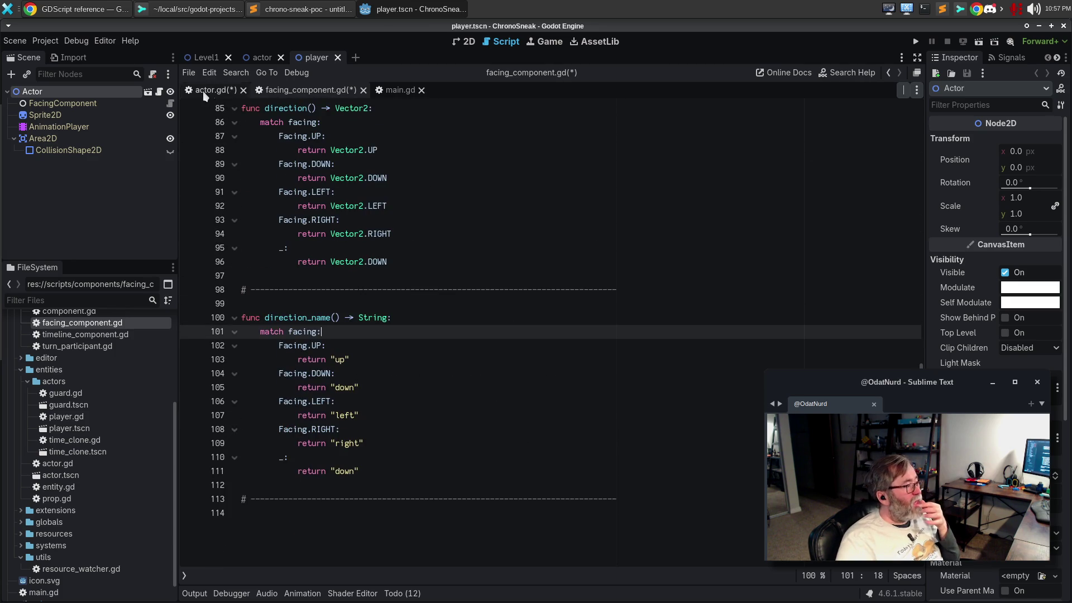
- Remove the facing.facing argument from direction() on line 165 of actor.gd and save
click(223, 92)
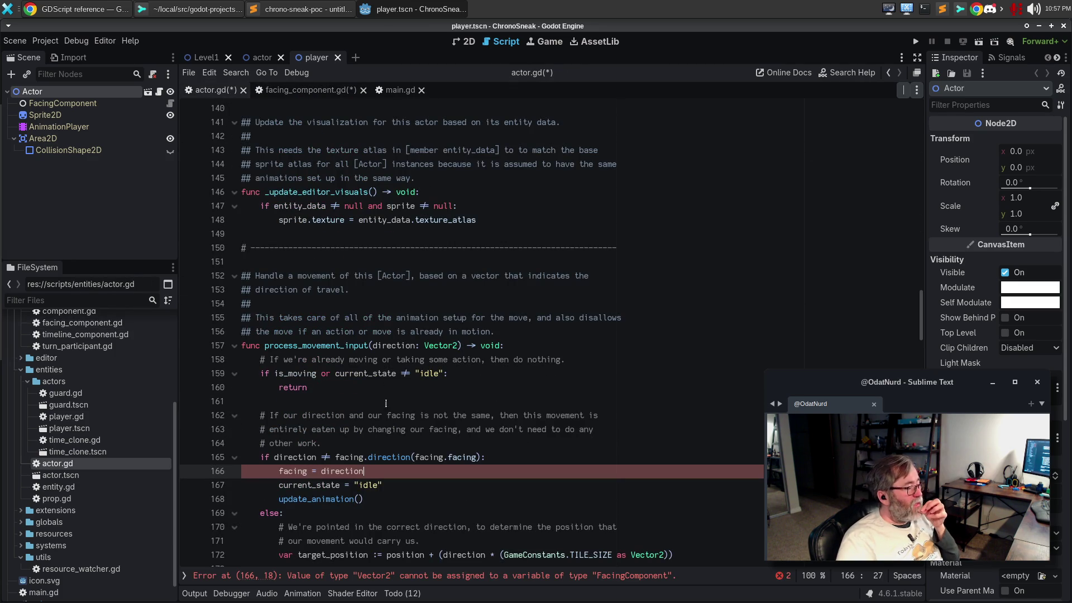
click(409, 486)
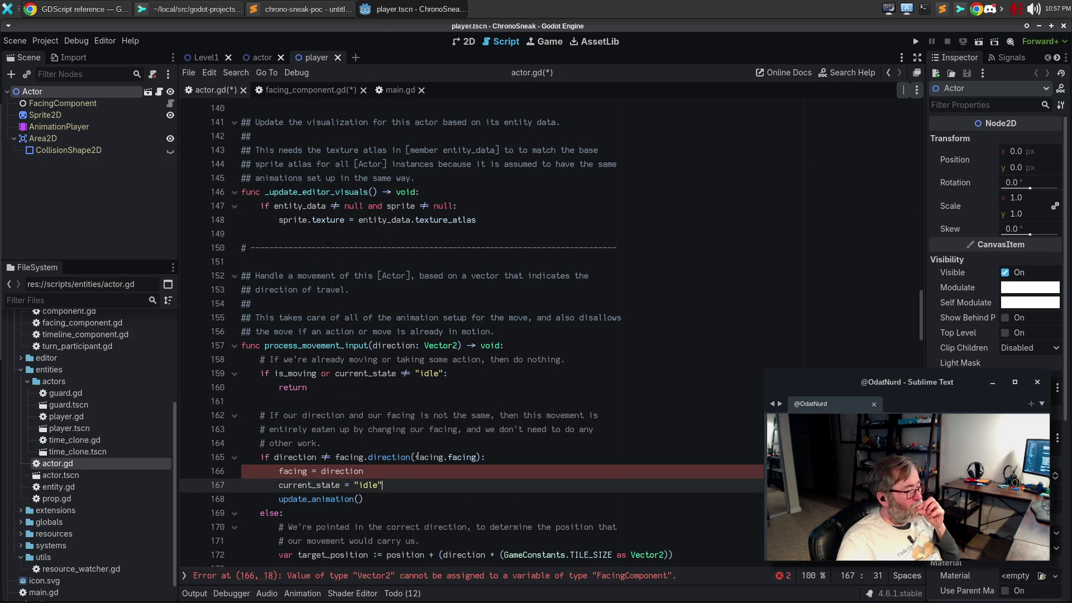
drag(450, 458, 477, 458)
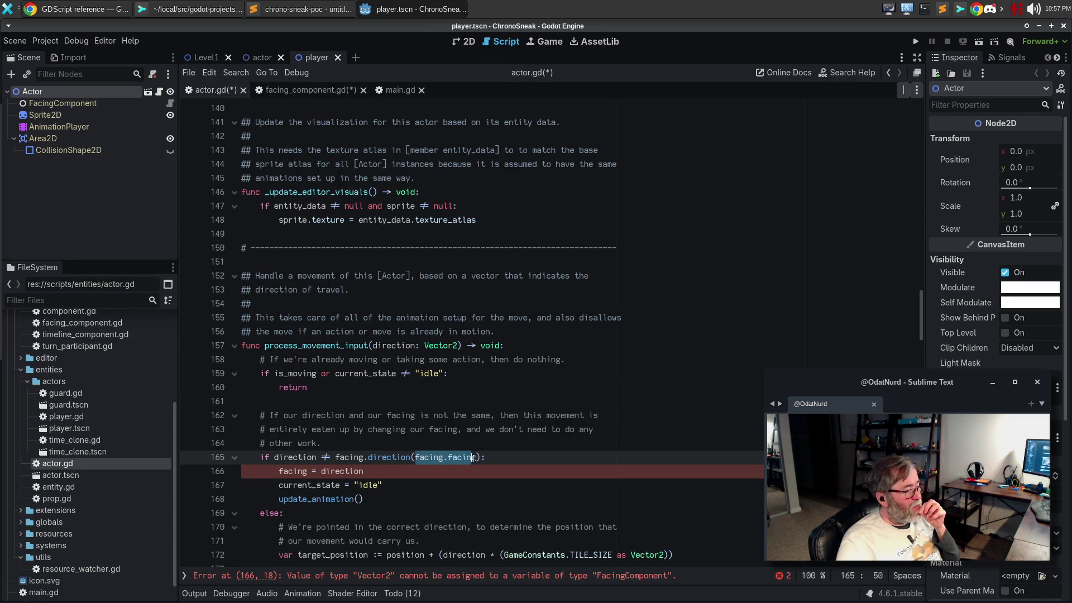
key(BackSpace)
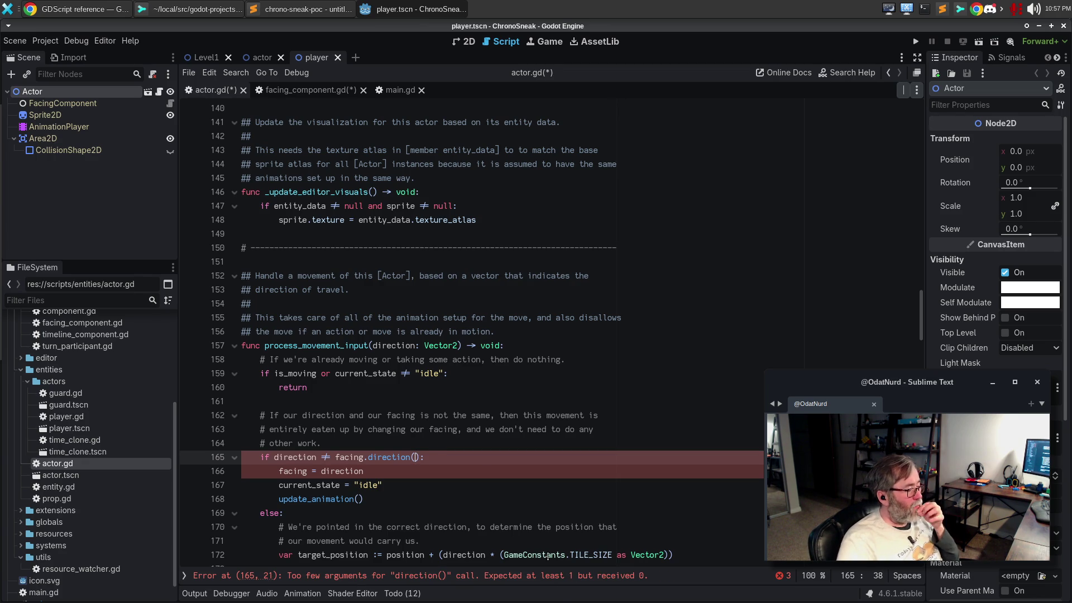
key(Down)
key(ctrl+s)
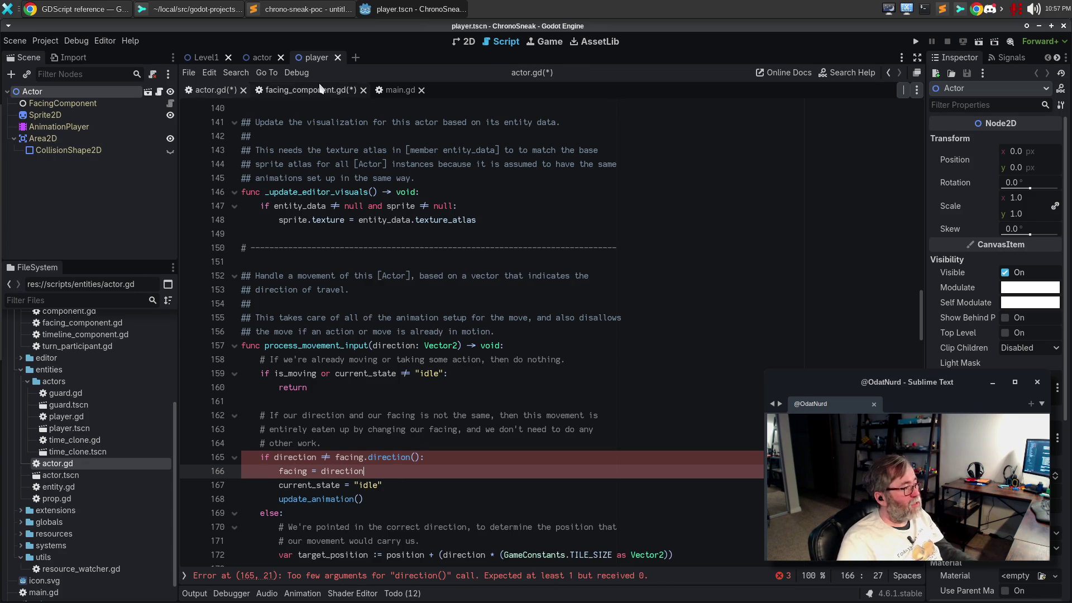
key(Down)
key(Down)
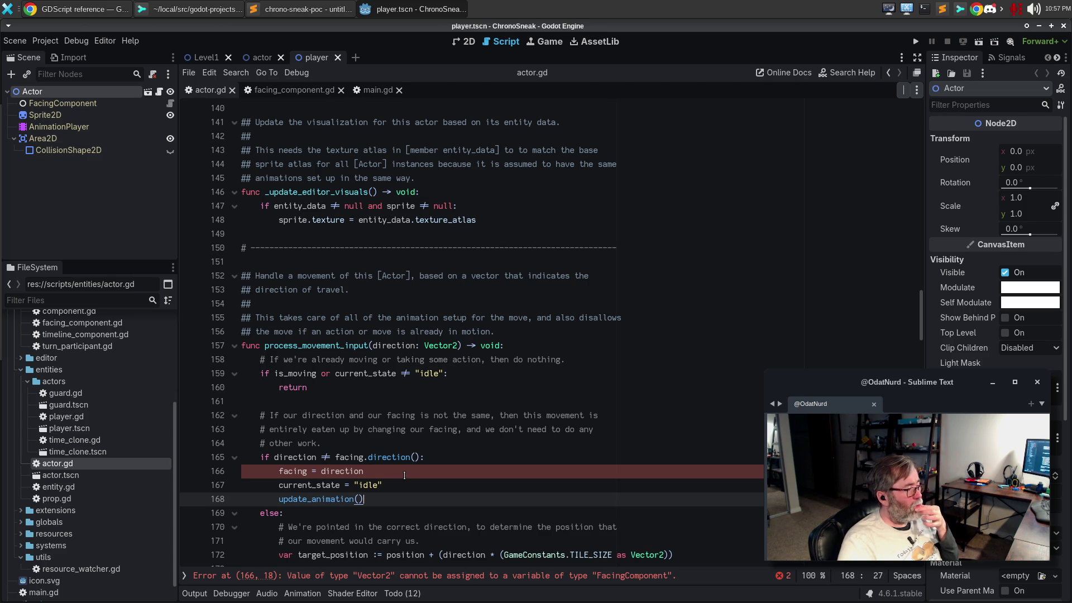
- Replace _get_direction_string(facing) on line 242 with facing.direction_name()
click(458, 527)
scroll(531, 475, down, 5)
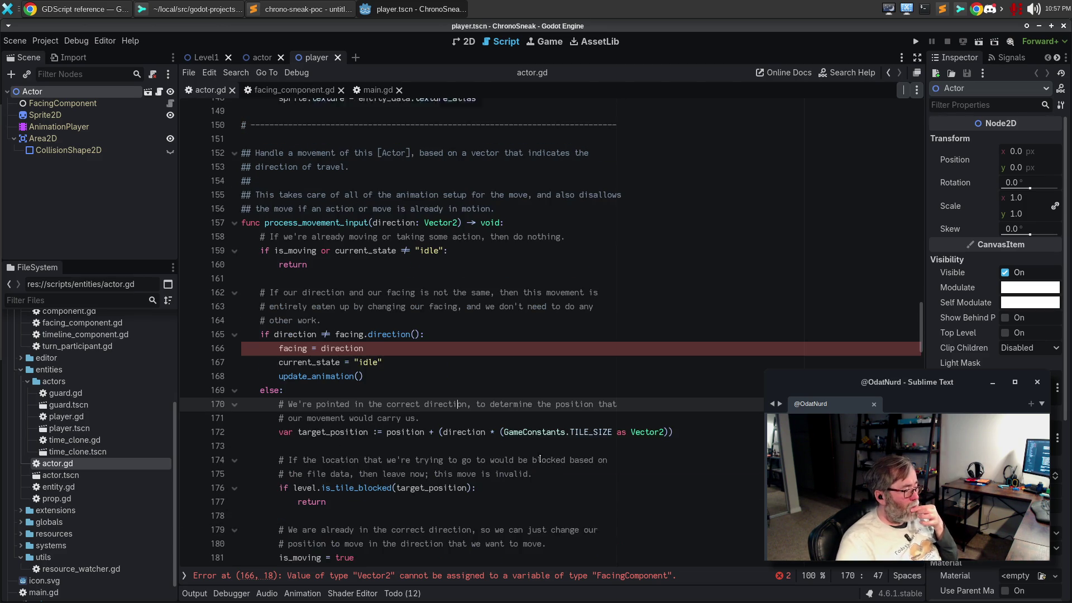
scroll(611, 457, down, 10)
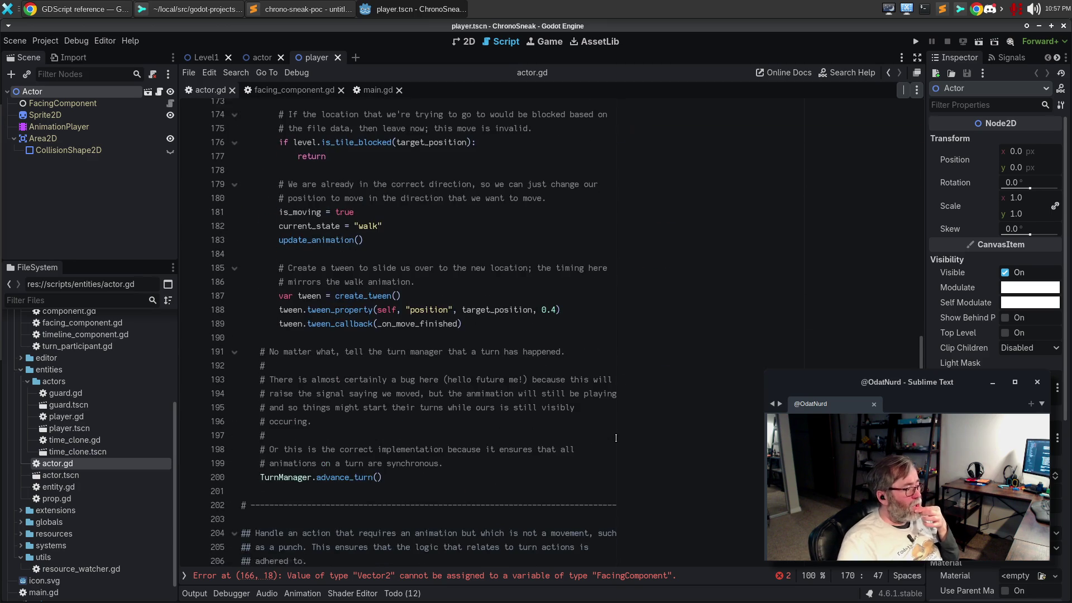
scroll(616, 435, down, 11)
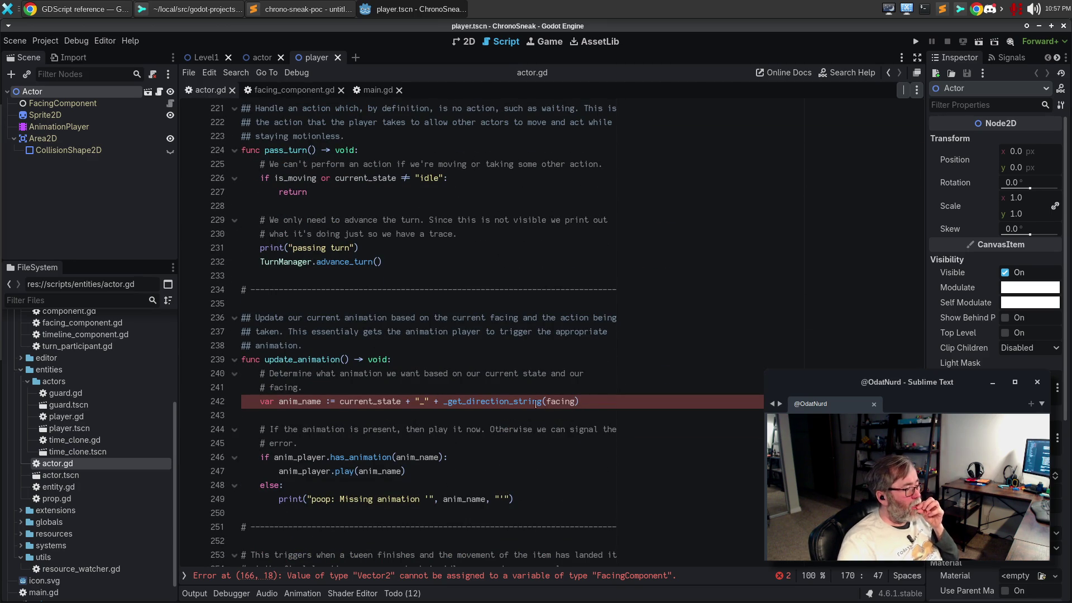
drag(444, 402, 609, 411)
text(fac)
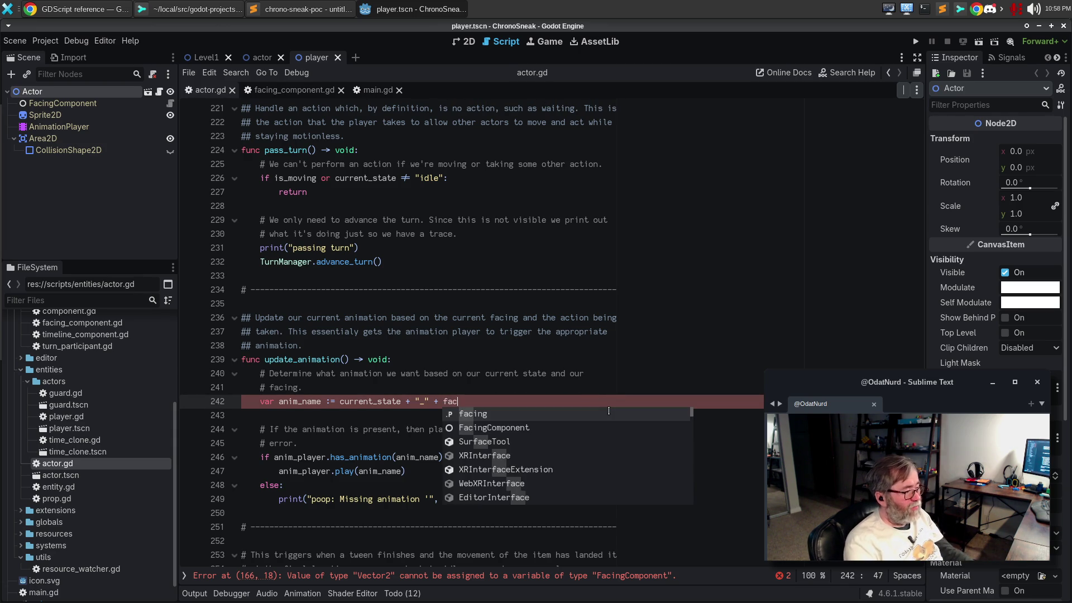
text(ing.direction_name())
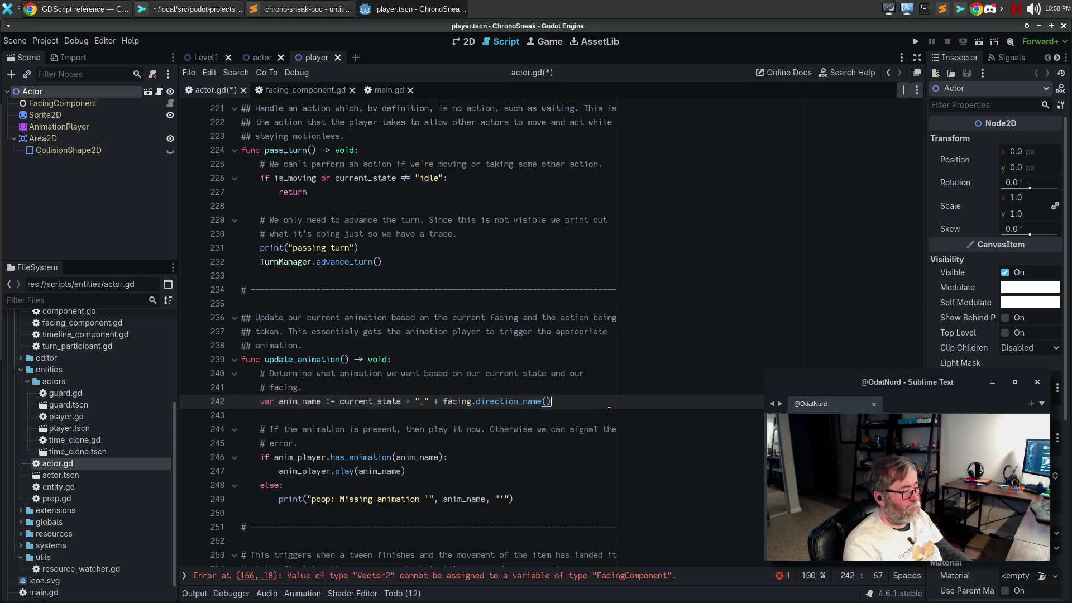
scroll(519, 382, down, 3)
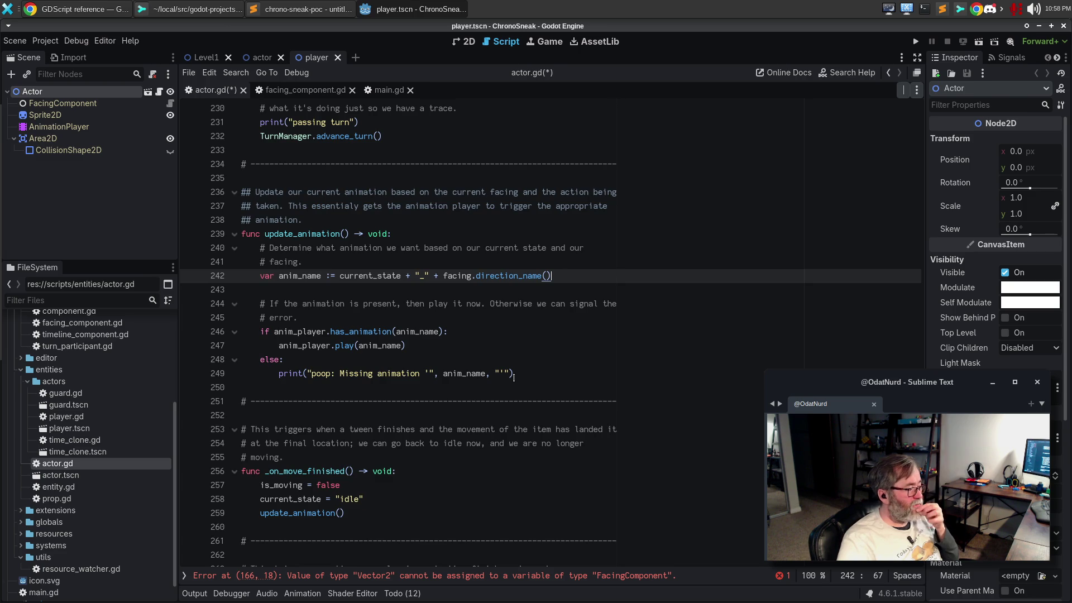
scroll(514, 378, down, 15)
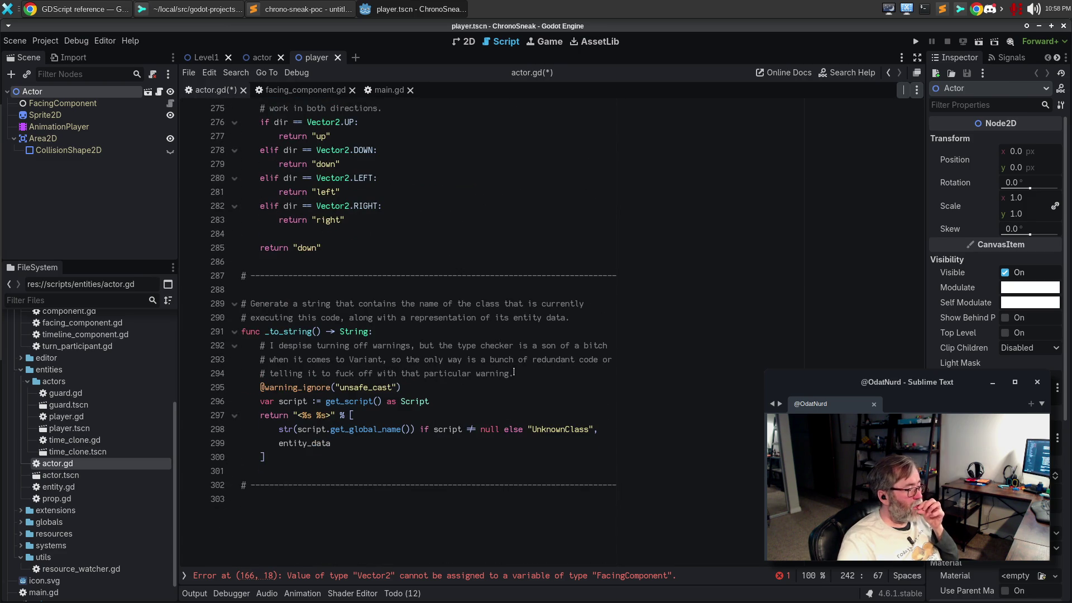
scroll(514, 372, up, 19)
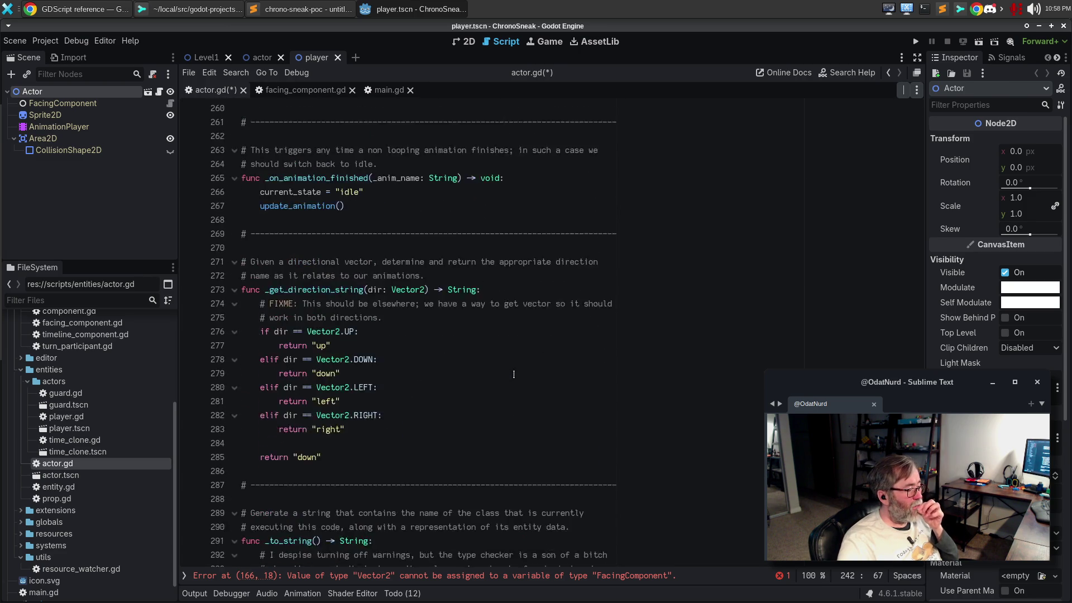
- Jump to the type error on line 166 and inspect process_movement_input's direction parameter
click(663, 578)
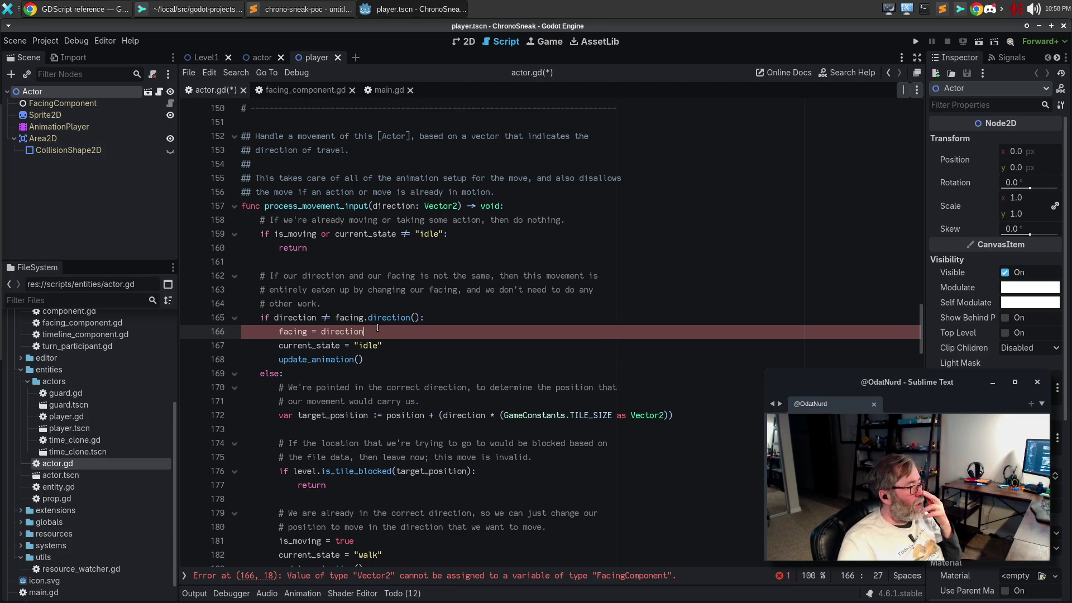
click(334, 207)
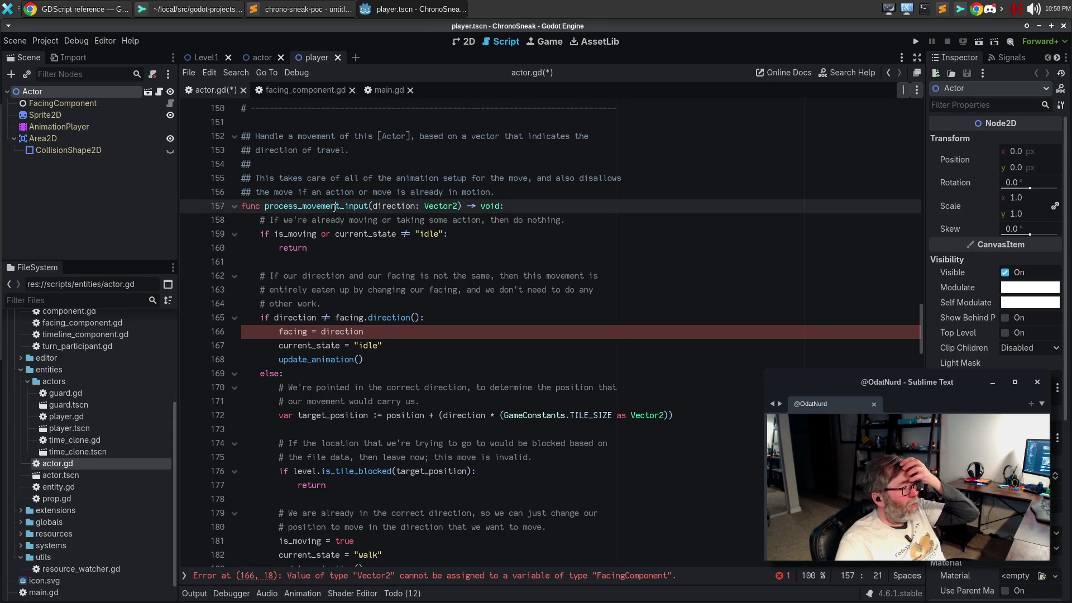
double_click(387, 206)
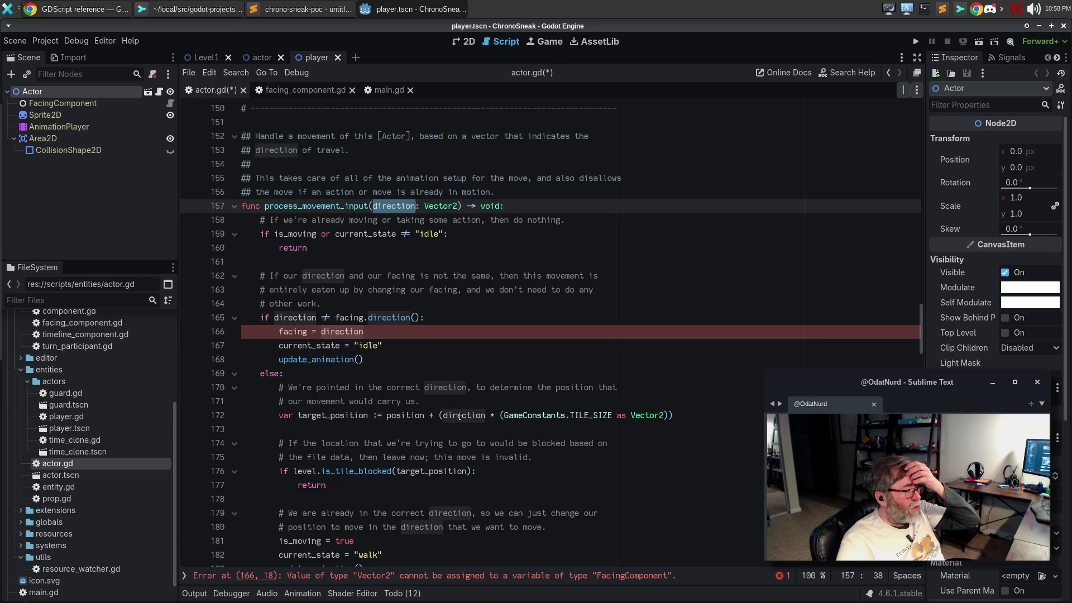
mouse_move(460, 417)
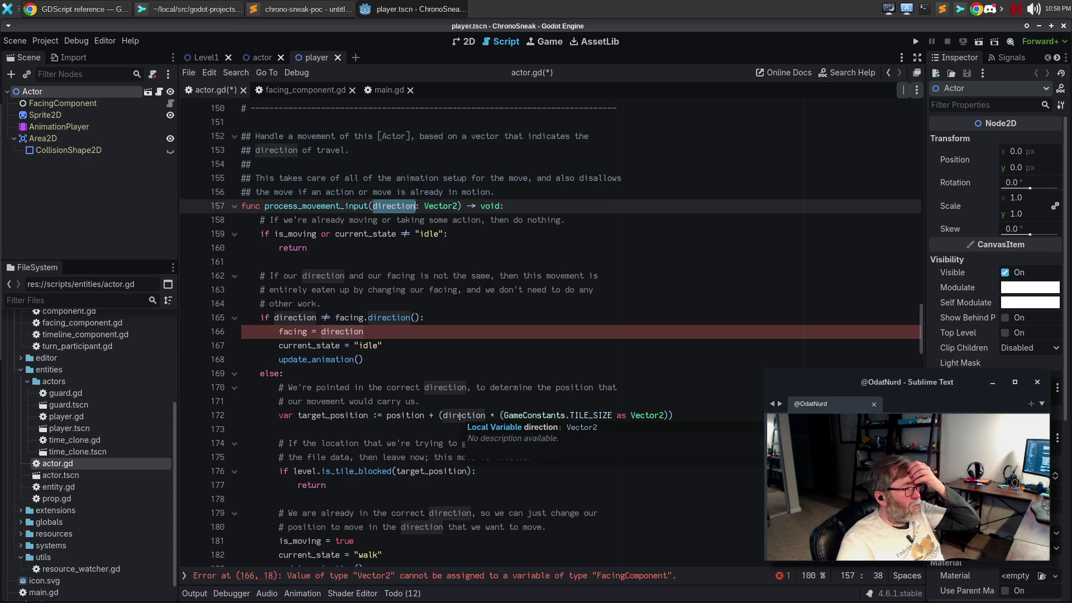
click(556, 220)
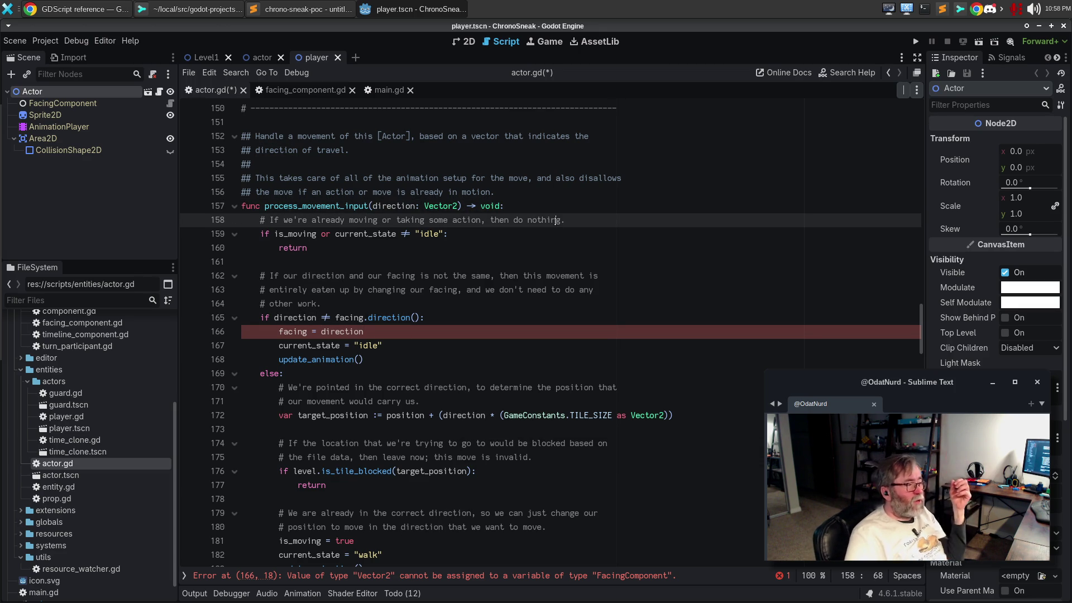
click(563, 207)
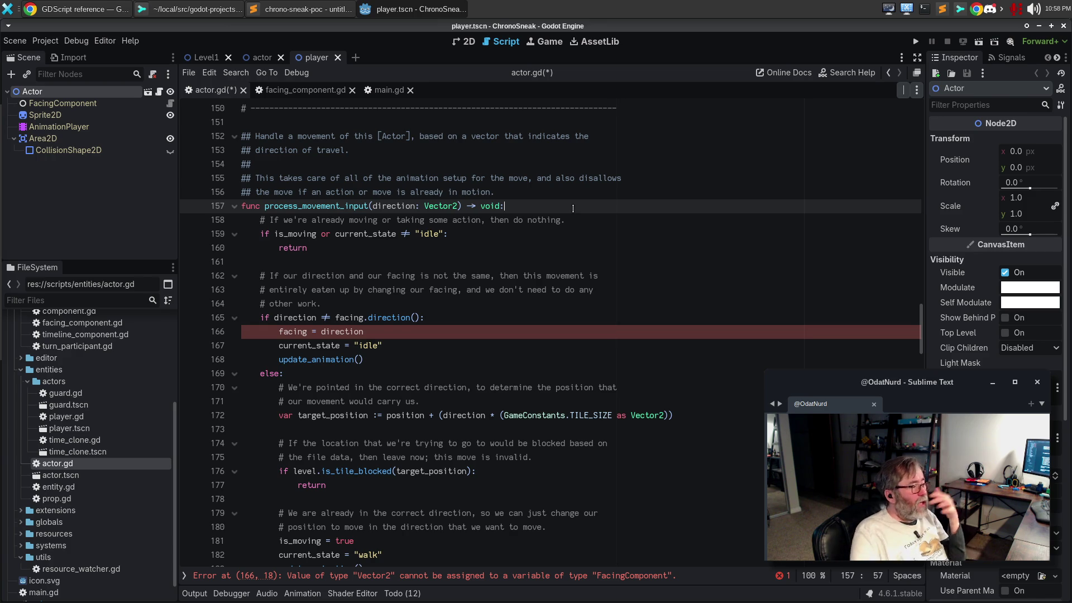
click(387, 334)
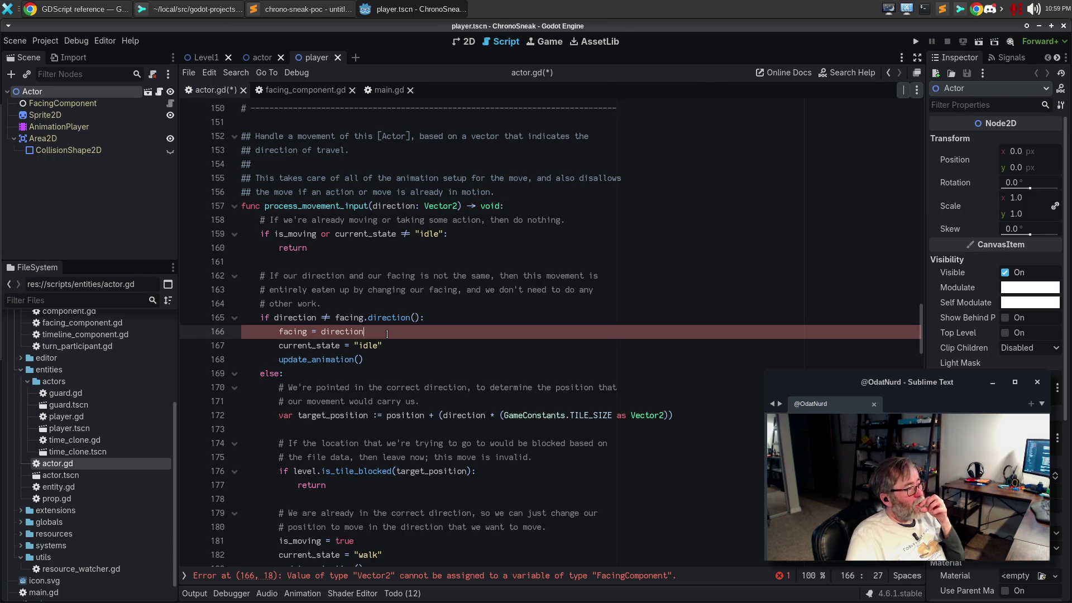
- Go to the set_facing function in facing_component.gd
click(306, 91)
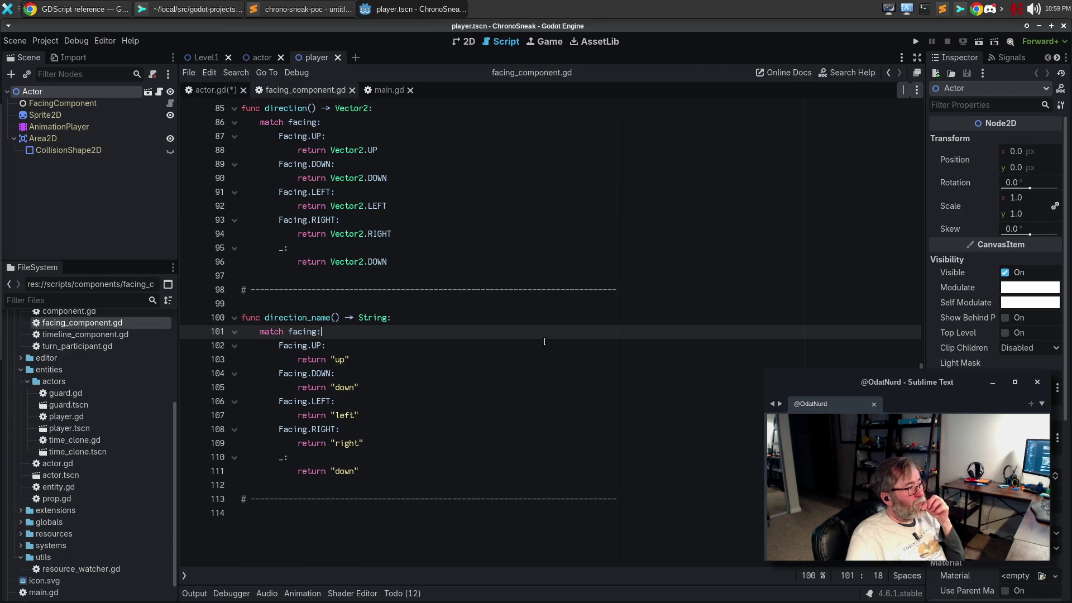
scroll(544, 342, up, 6)
scroll(545, 341, up, 12)
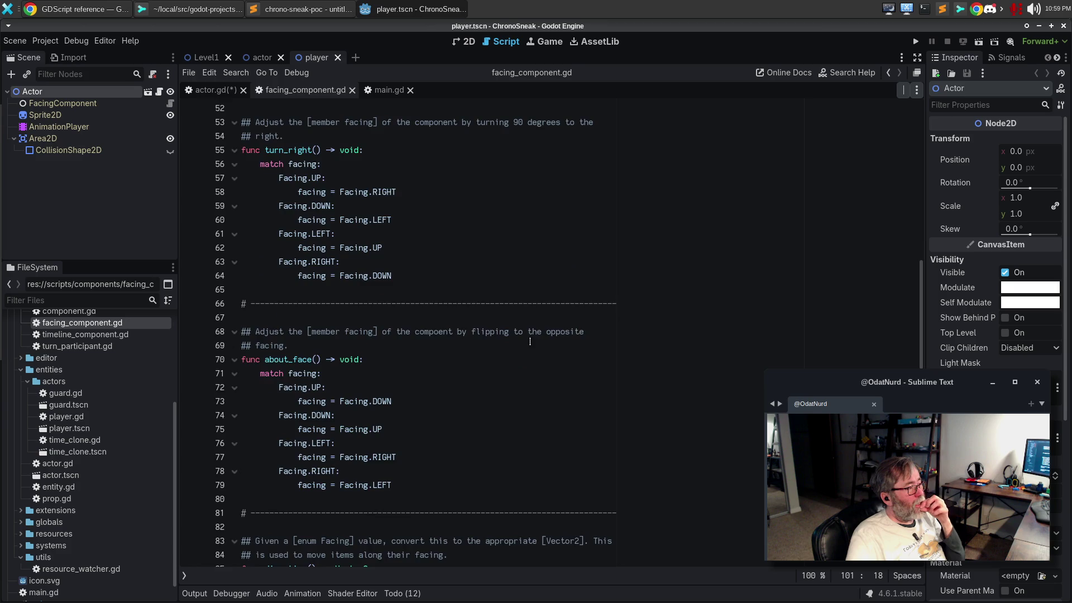
scroll(530, 341, up, 6)
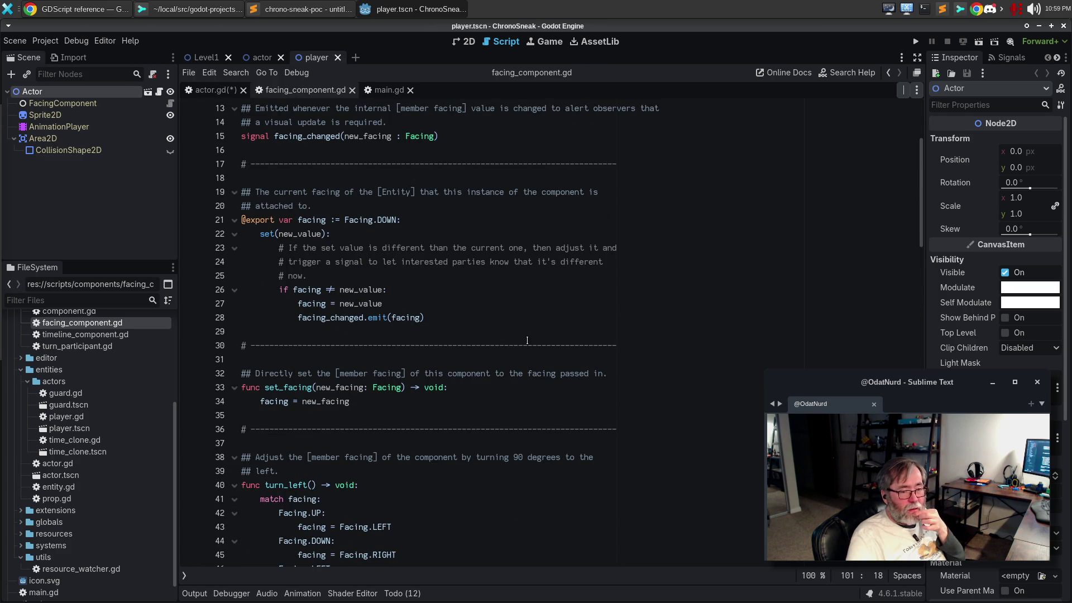
click(386, 398)
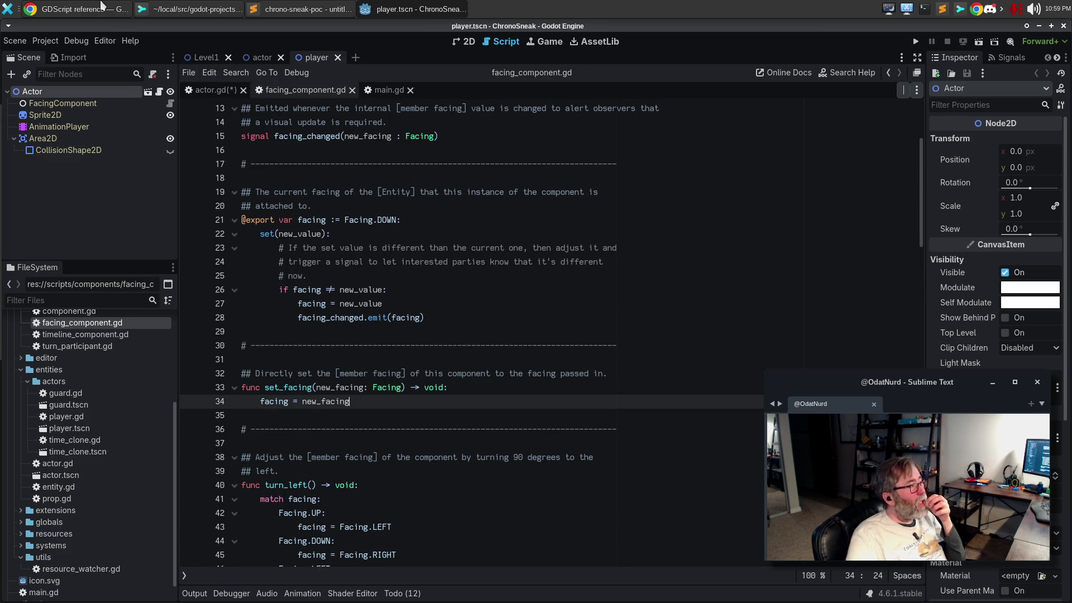
- In the browser's Godot notifications tab, search for 'gdscript method overloadion'
click(117, 11)
click(503, 30)
click(470, 52)
text(gd)
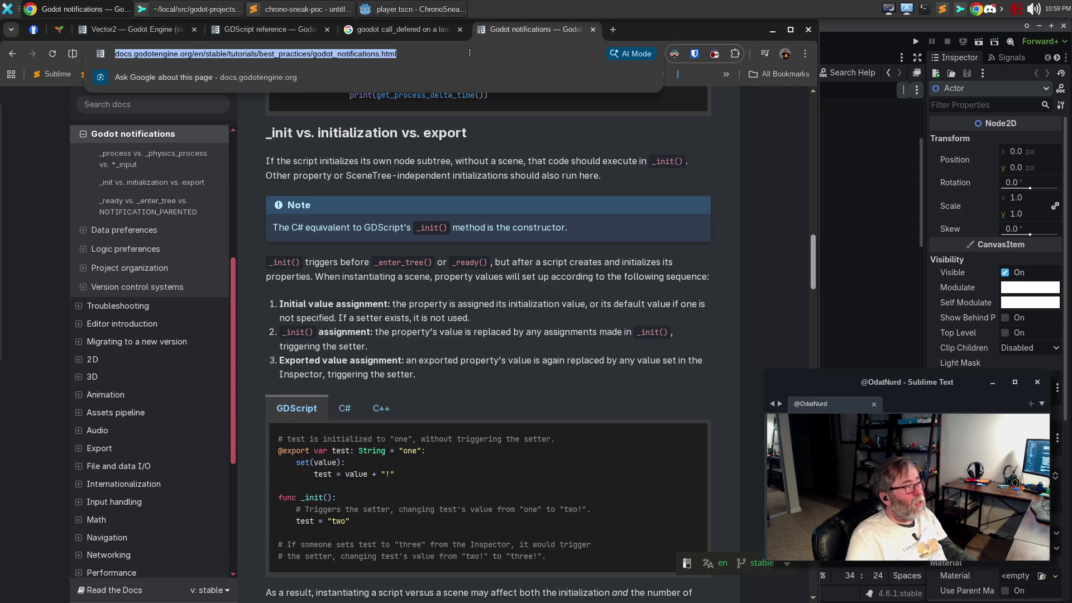
text(script)
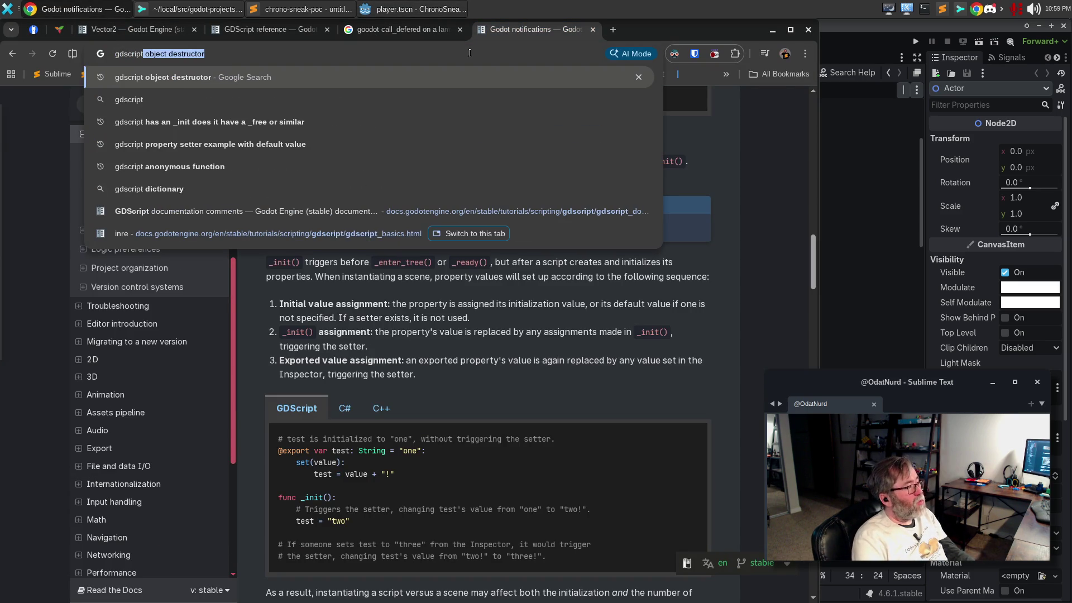
text( method overloadion)
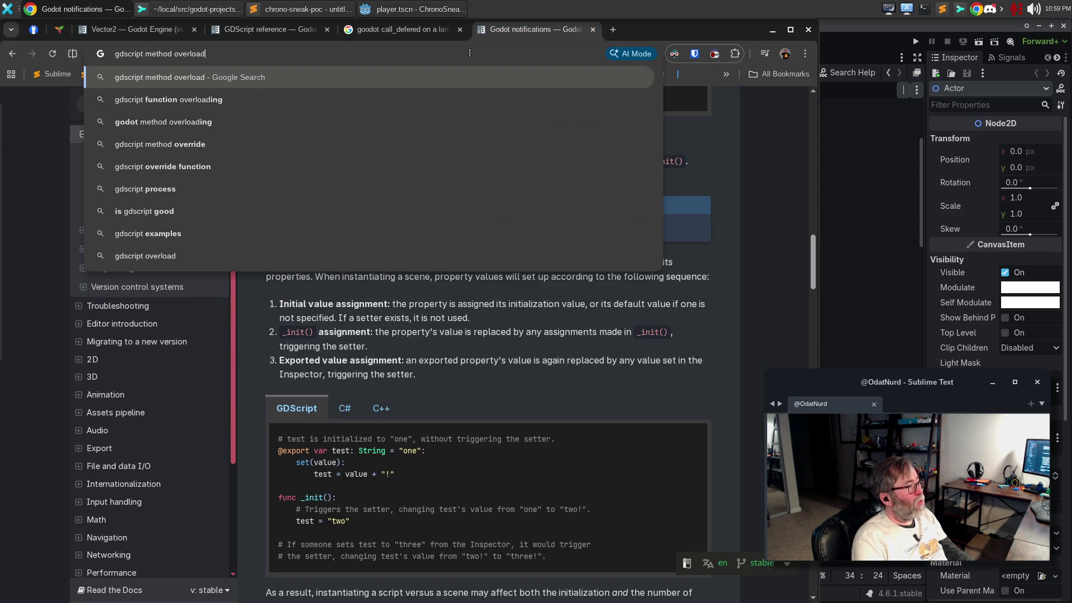
- Search Google for 'gdscript method overloading', then return to the Godot editor
key(BackSpace)
key(BackSpace)
text(ng)
key(Return)
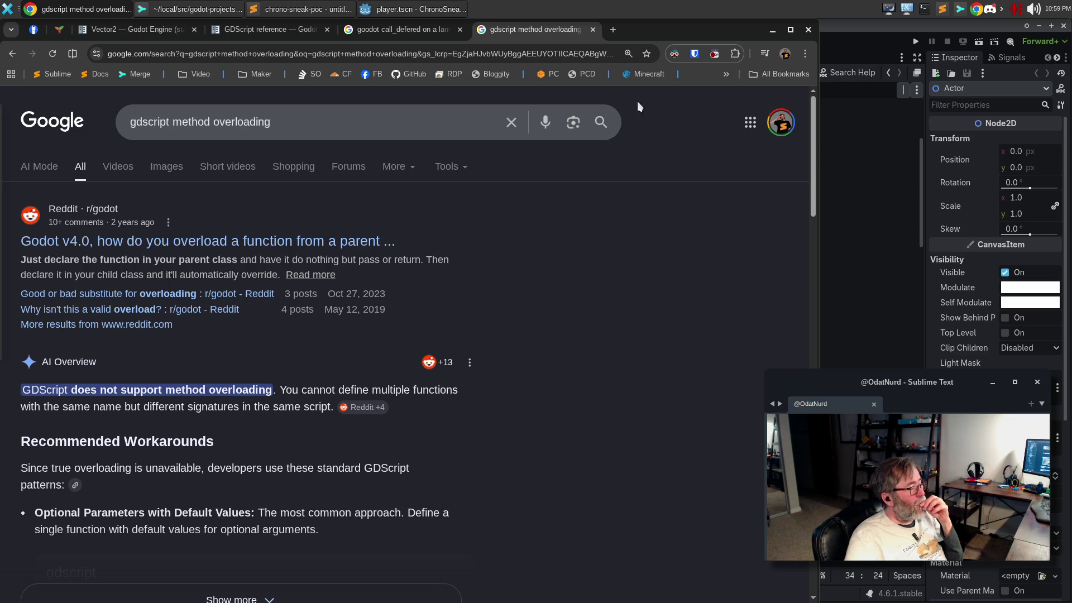
click(893, 27)
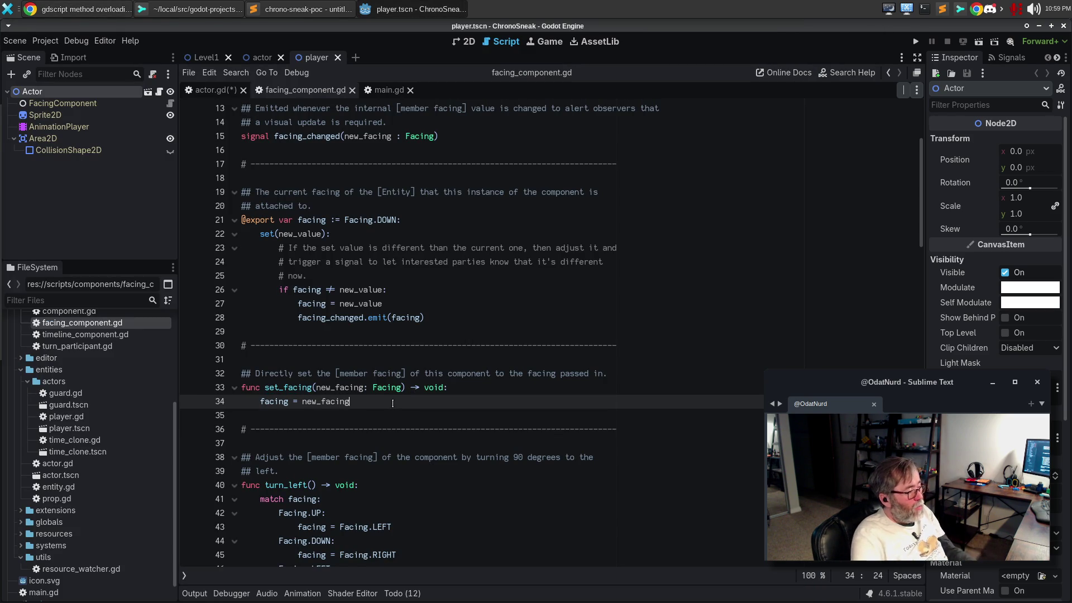
- Below set_facing, add a separator and func set_facing_from_vector(new_facing: Vector2i) -> void: with pass body
key(Return)
key(Return)
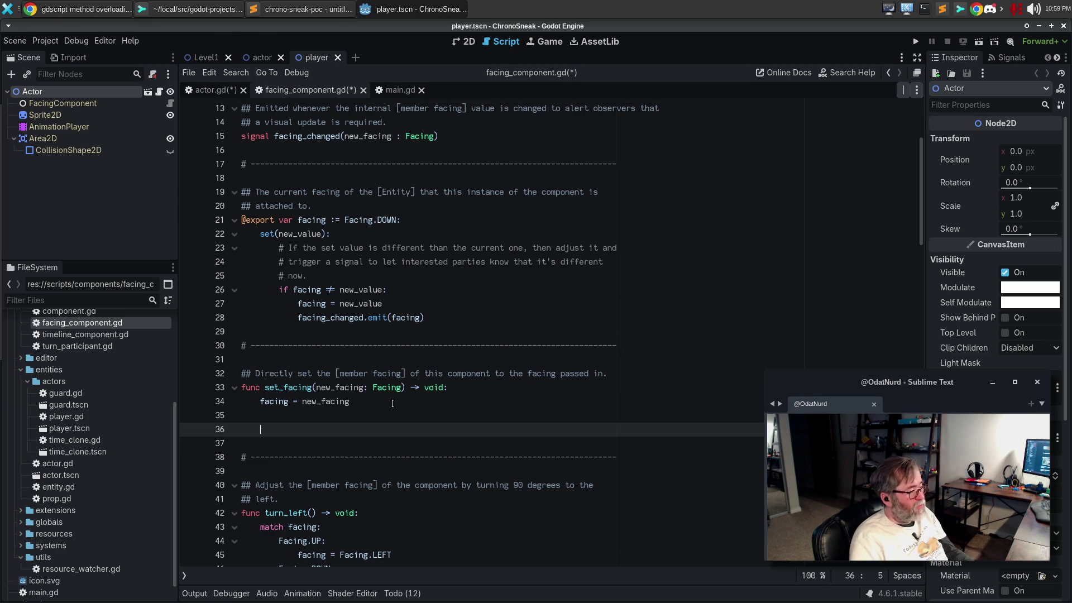
key(ctrl+v)
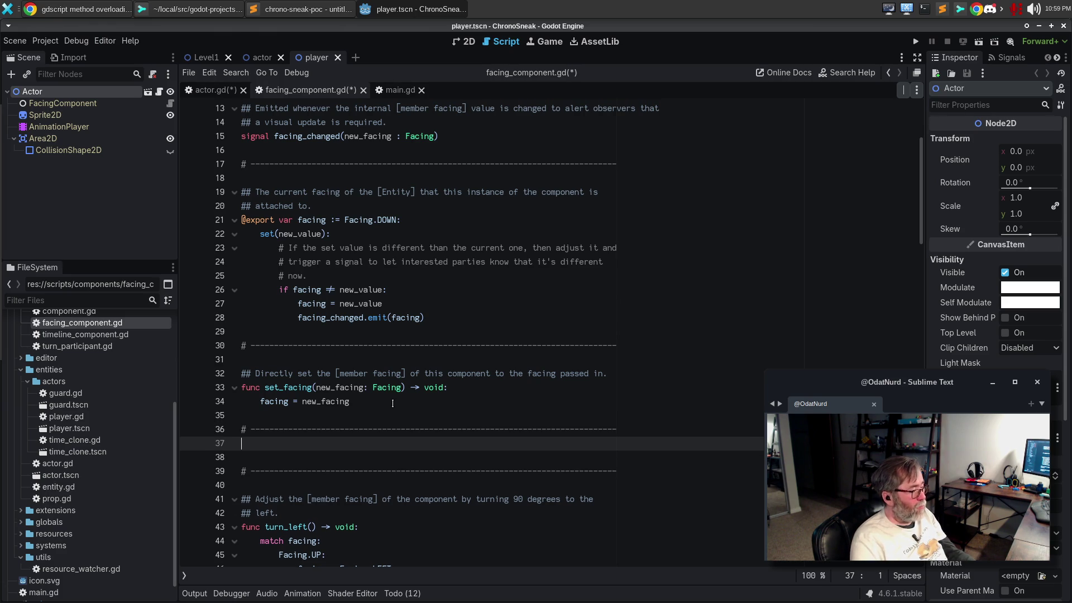
key(Return)
text(func)
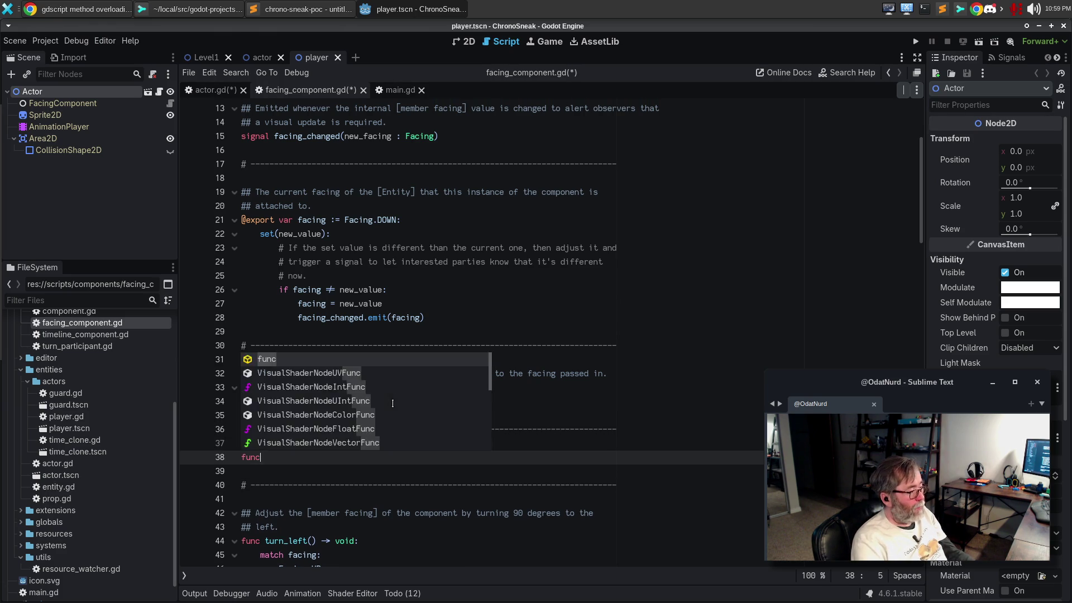
text( set_fac)
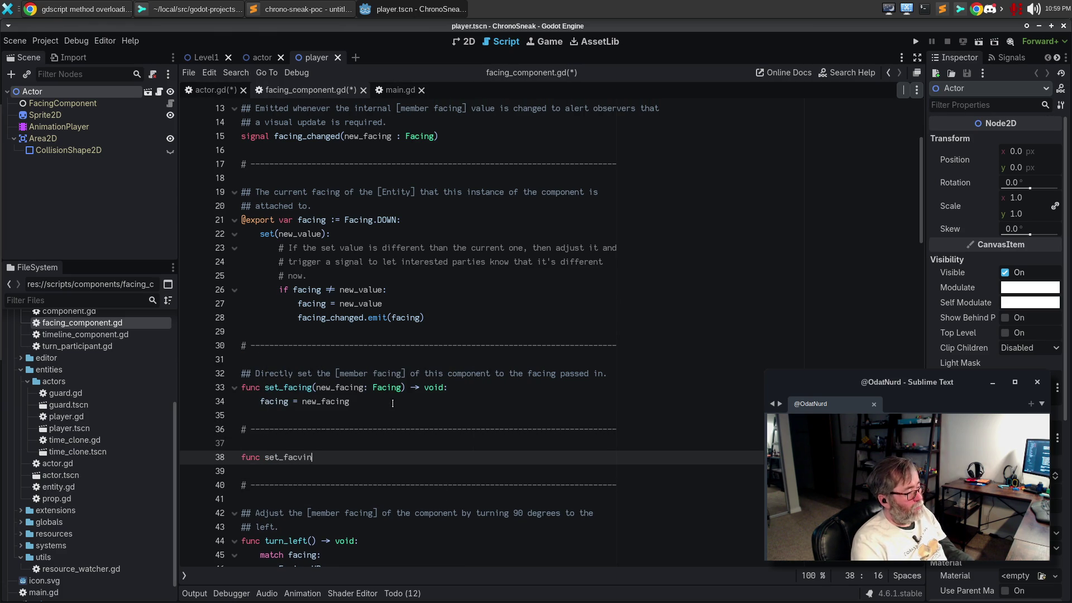
text(ing_from_vector)
text(()
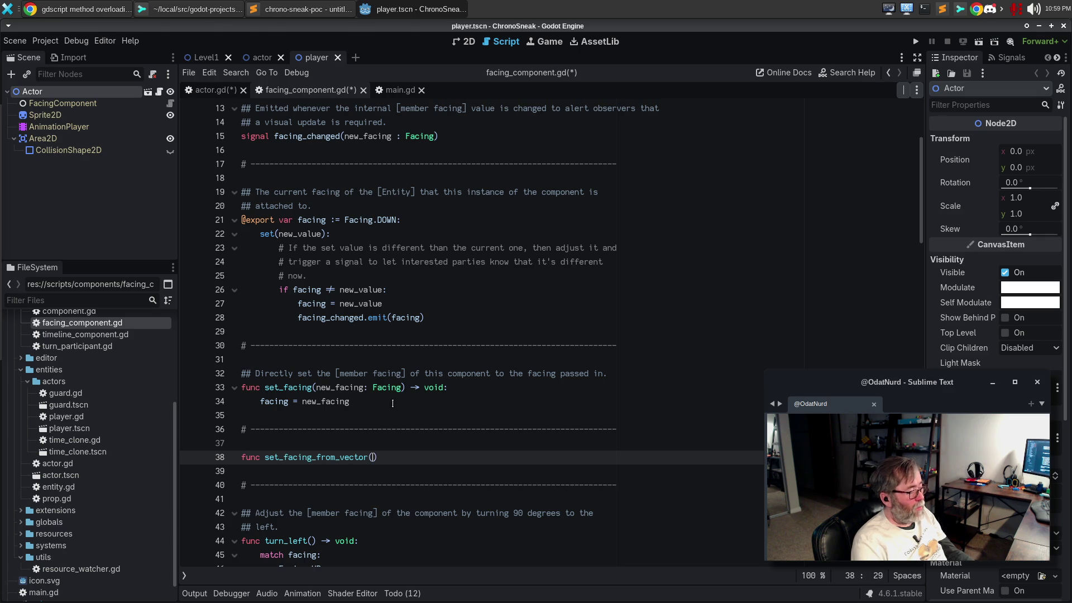
text(new_facing: Vector)
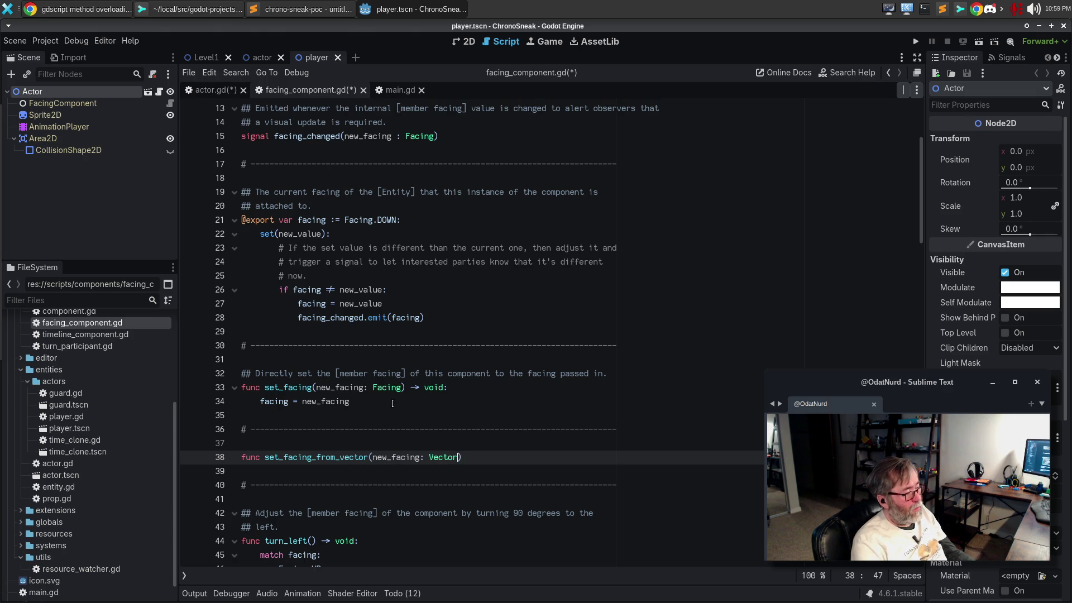
text(2i)
key(Right)
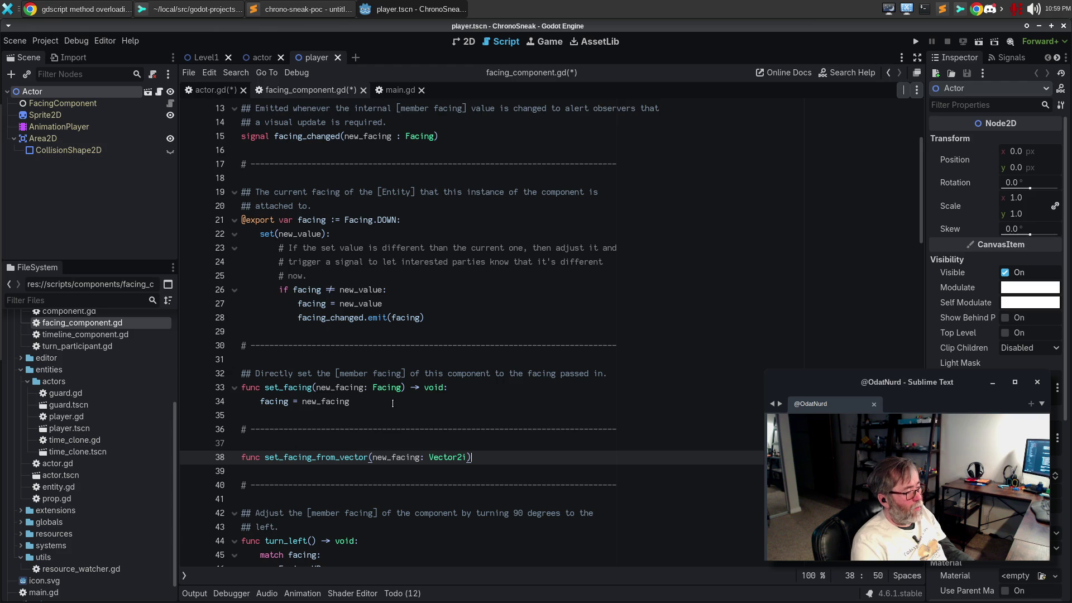
text(-> void:)
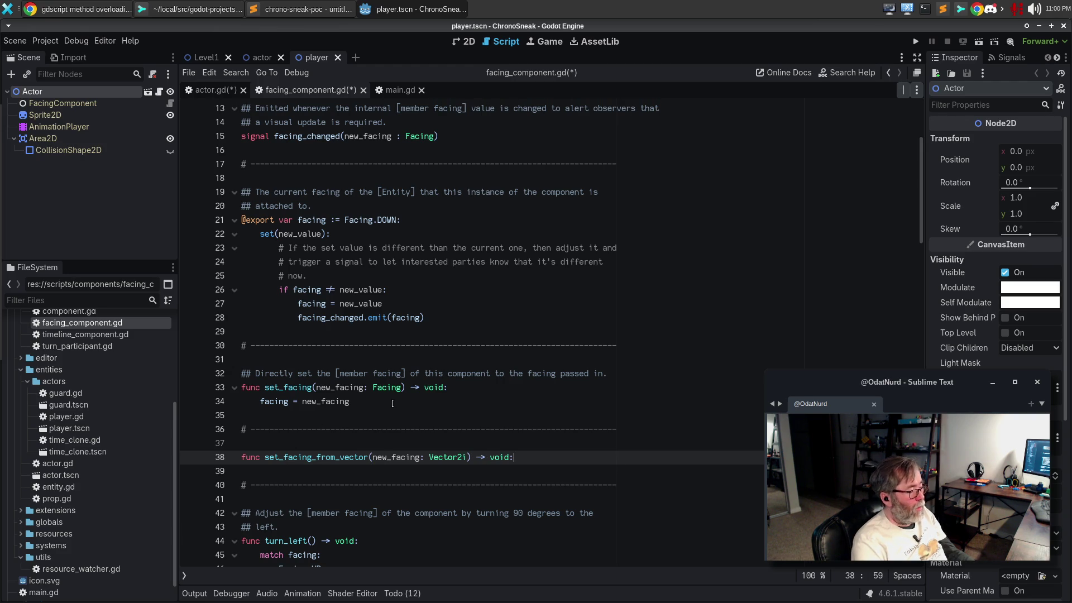
key(Return)
text(pass)
- Add a ## doc comment: set the [member facing] of this component based on the vector passed in
key(Up)
key(Up)
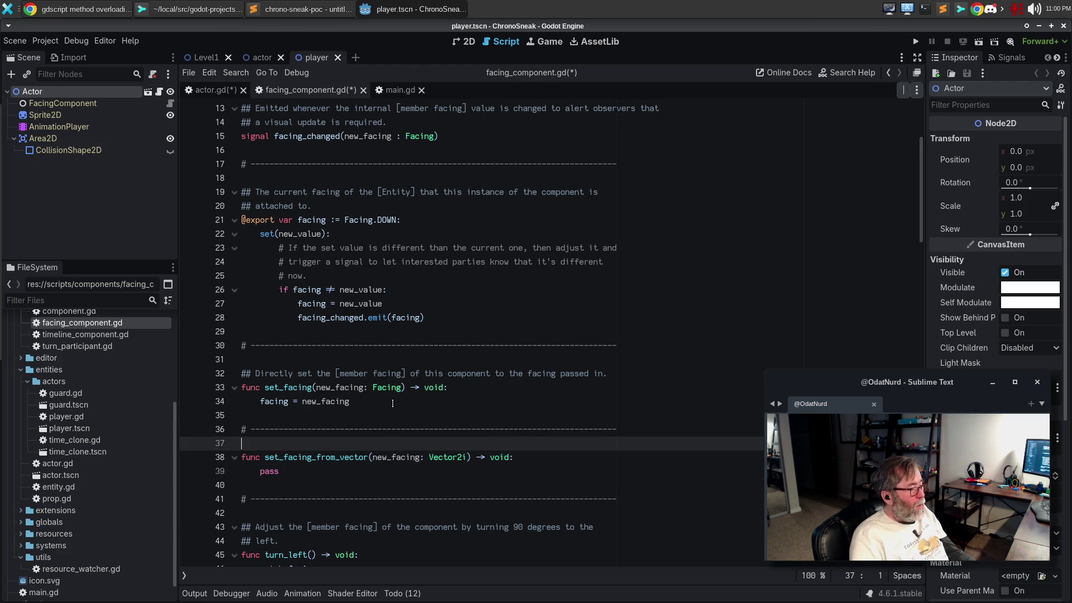
key(Return)
text(## Directly)
text( set the [)
text(member fa)
text(cing] of this c)
text(omponent based o)
text(n the )
text([Vector2)
text(u)
text(])
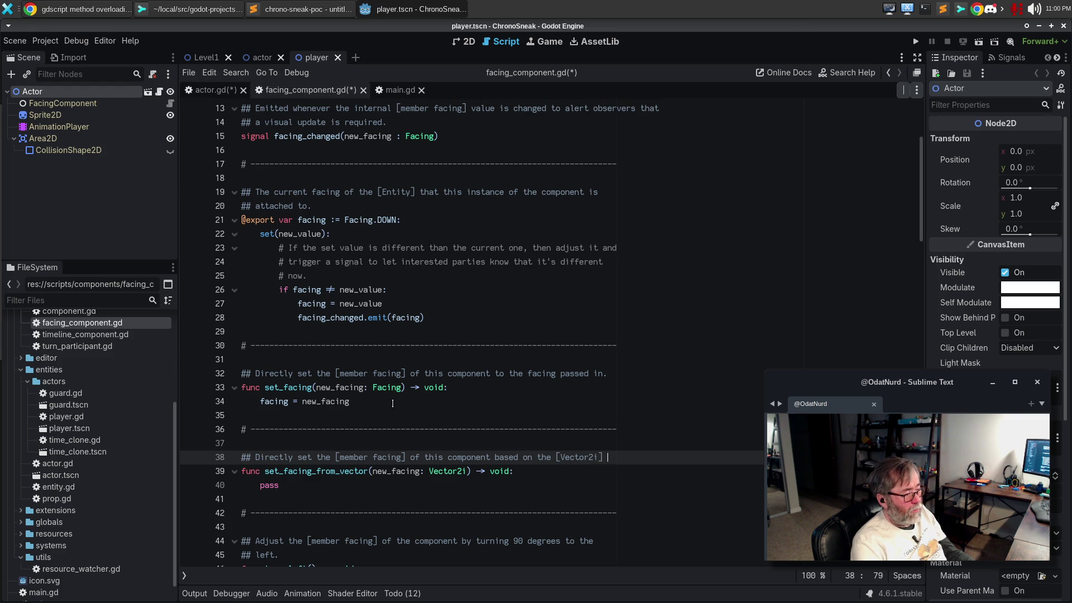
key(Return)
text([as)
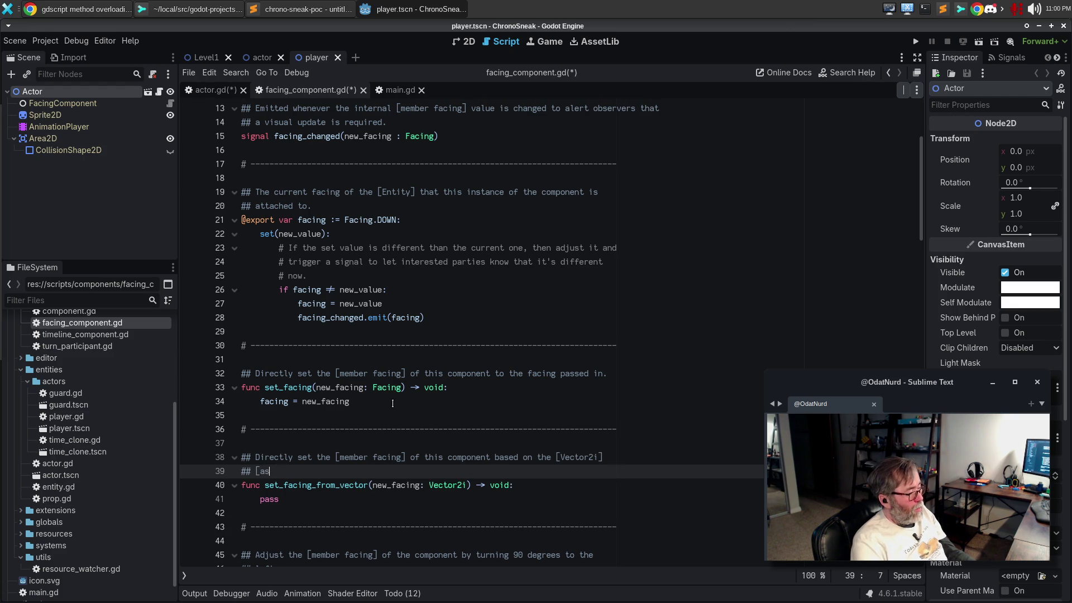
key(BackSpace)
key(BackSpace)
key(BackSpace)
text(passed in)
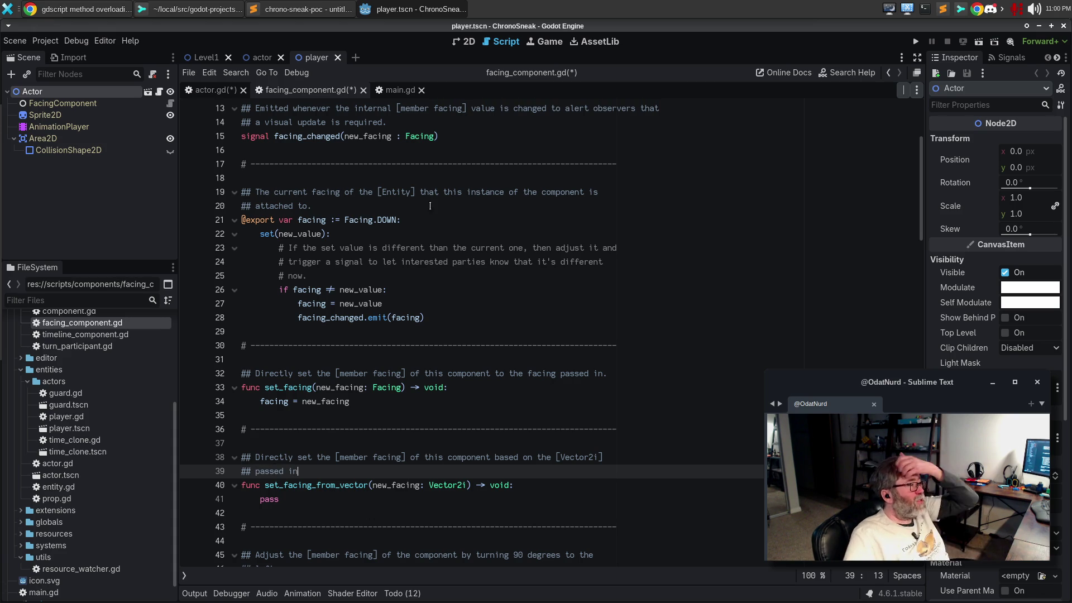
- After checking actor.gd's type error, change the parameter and comment type to Vector2
click(196, 93)
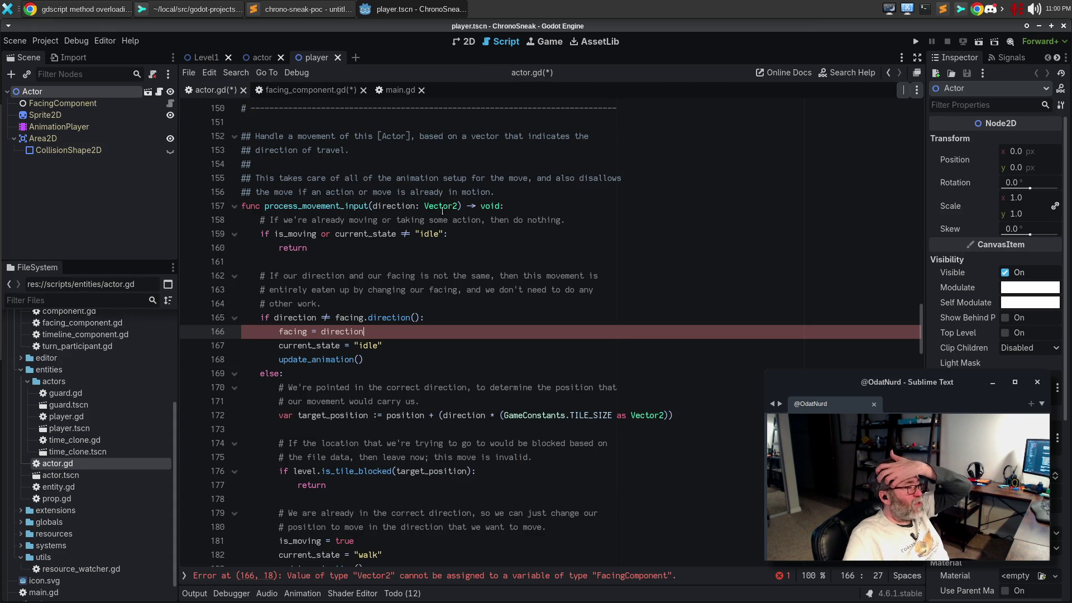
click(304, 90)
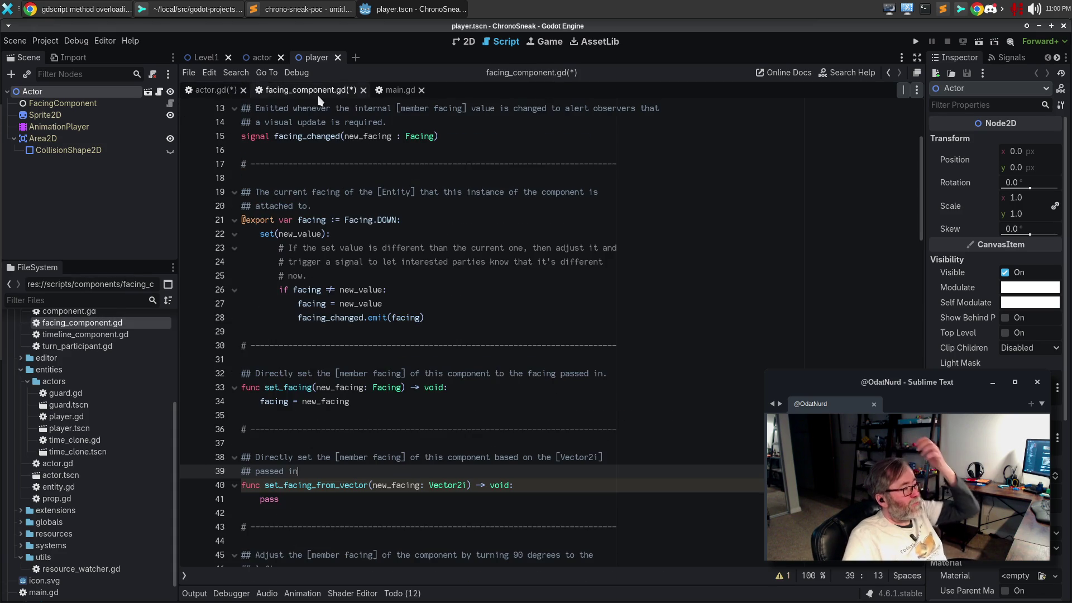
click(466, 486)
key(BackSpace)
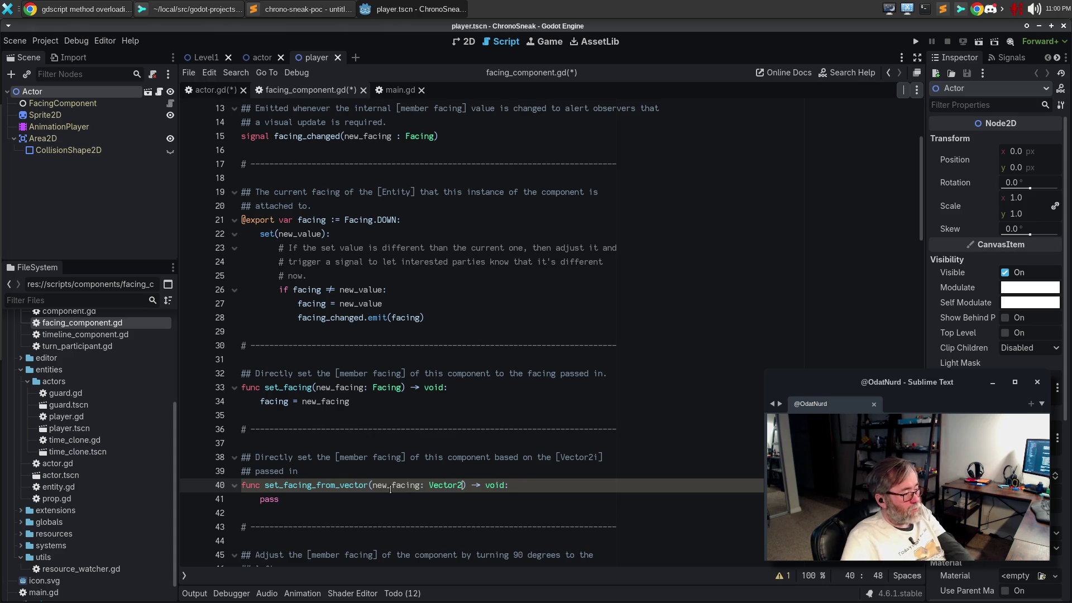
click(601, 455)
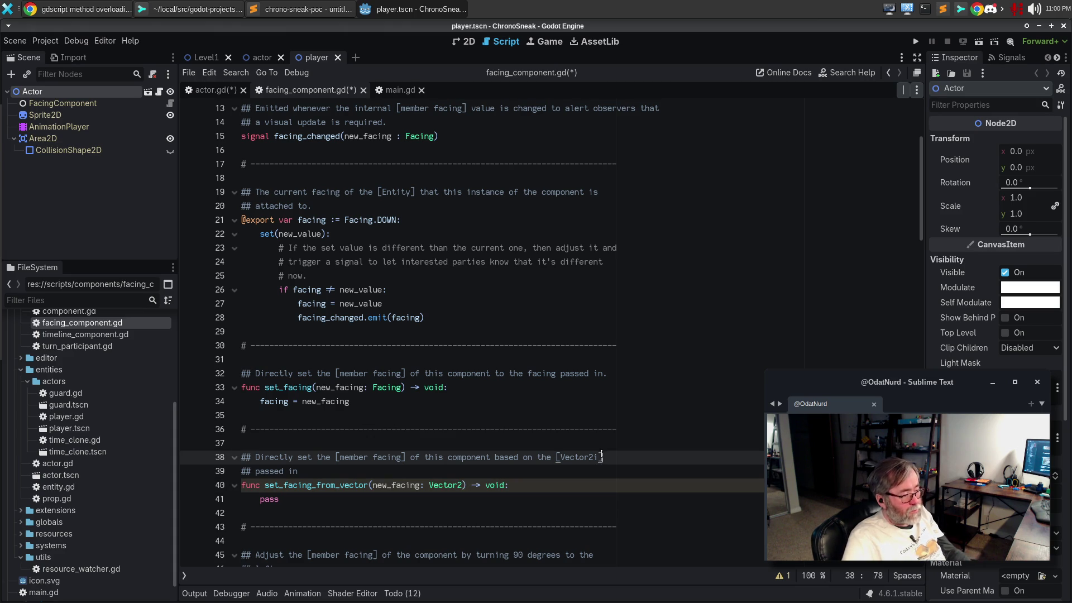
key(Left)
key(BackSpace)
key(Down)
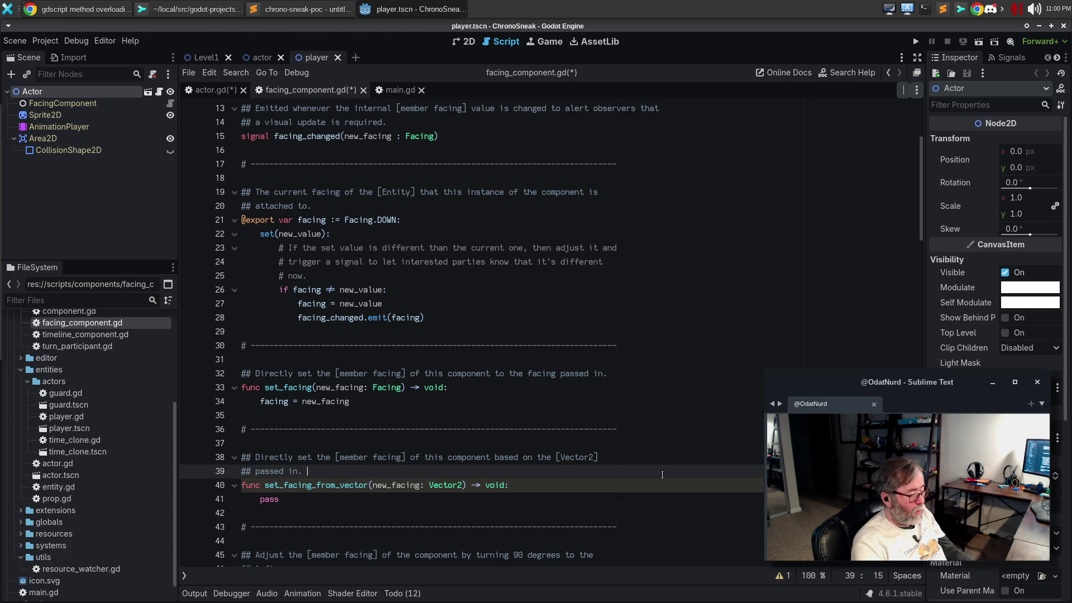
- End the doc comment noting unknown vectors do nothing, and delete the placeholder pass
text(Ig)
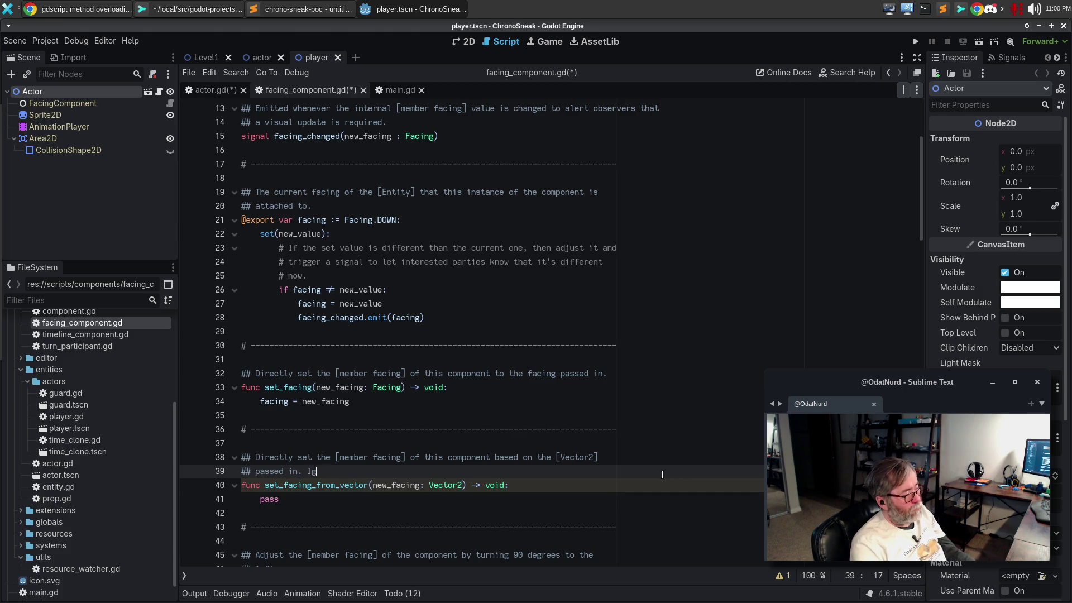
key(BackSpace)
text(f this is not )
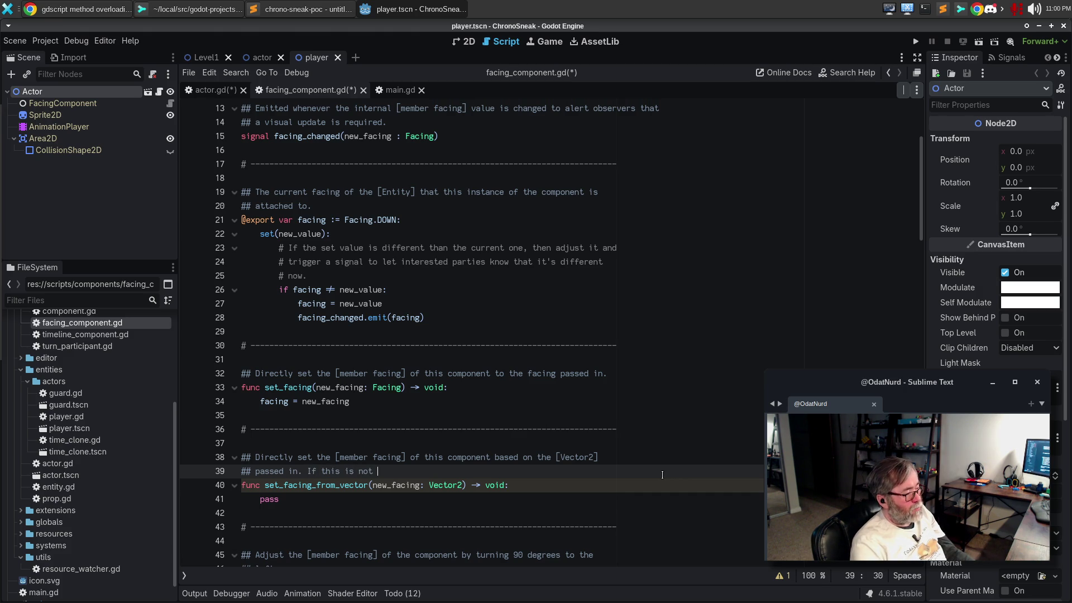
text(on of the known fv)
key(BackSpace)
key(BackSpace)
text(vect)
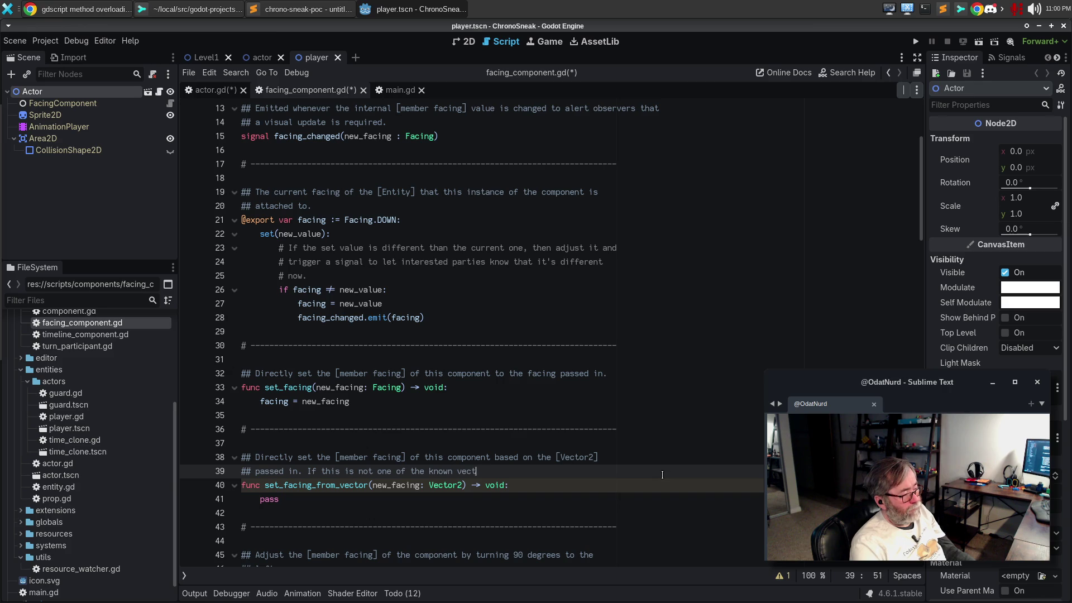
text(ors, this does nothing.)
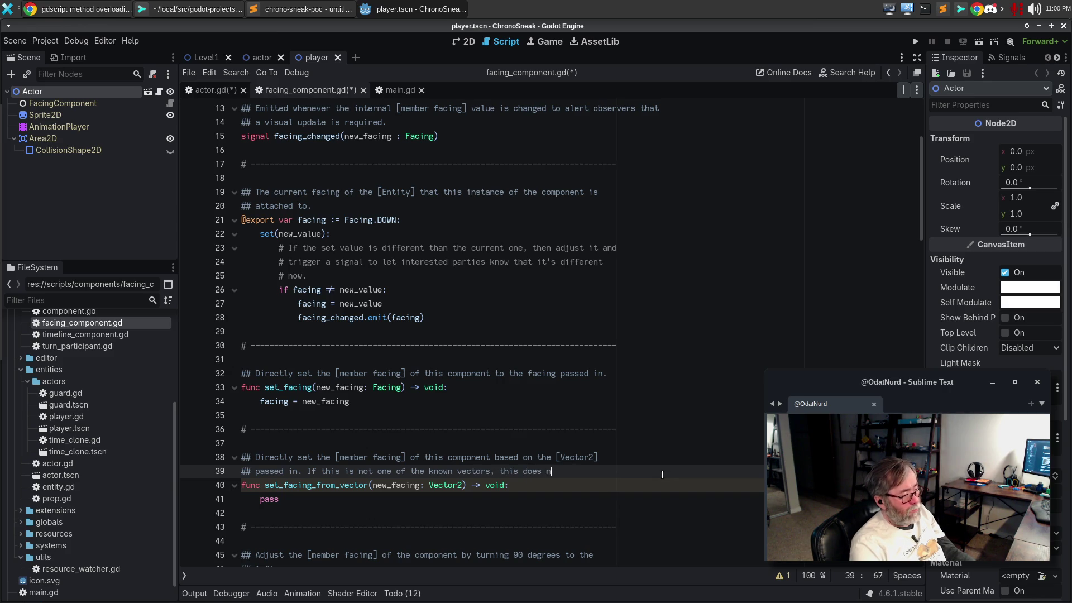
key(Down)
key(Down)
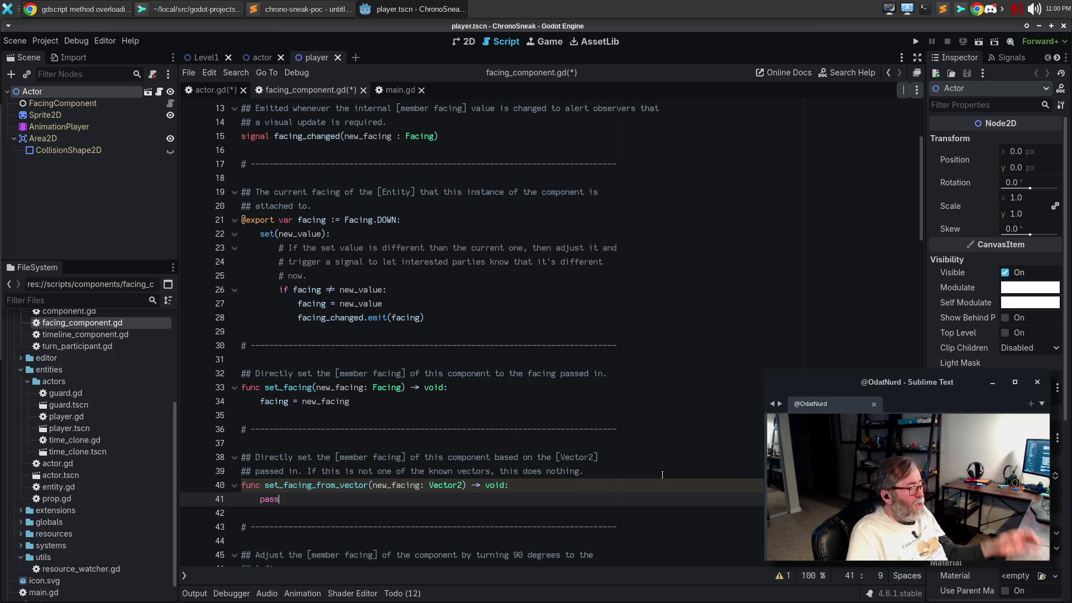
scroll(613, 352, down, 4)
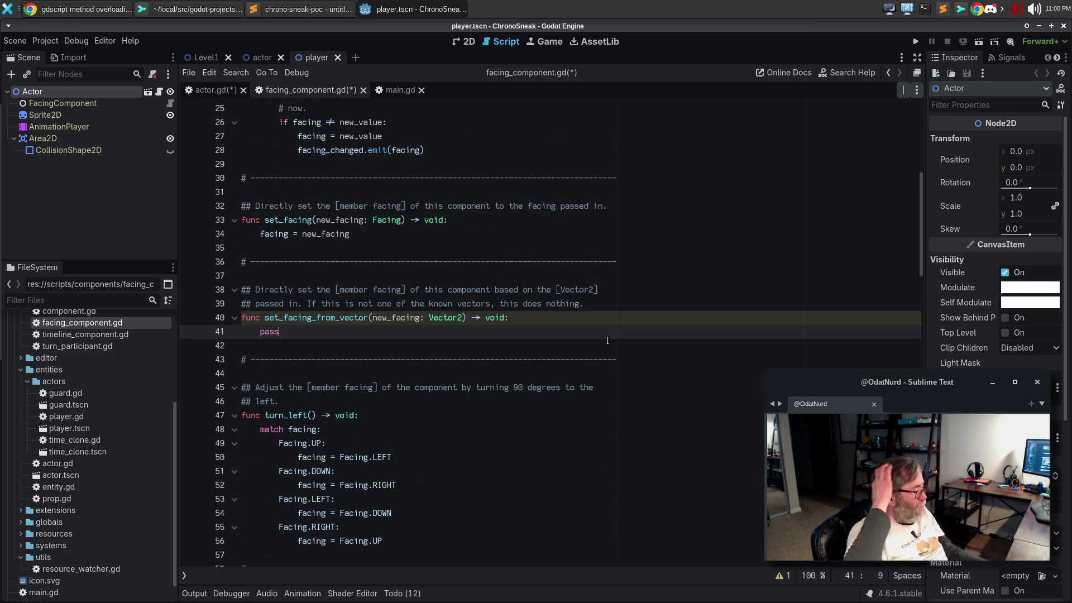
key(ctrl+BackSpace)
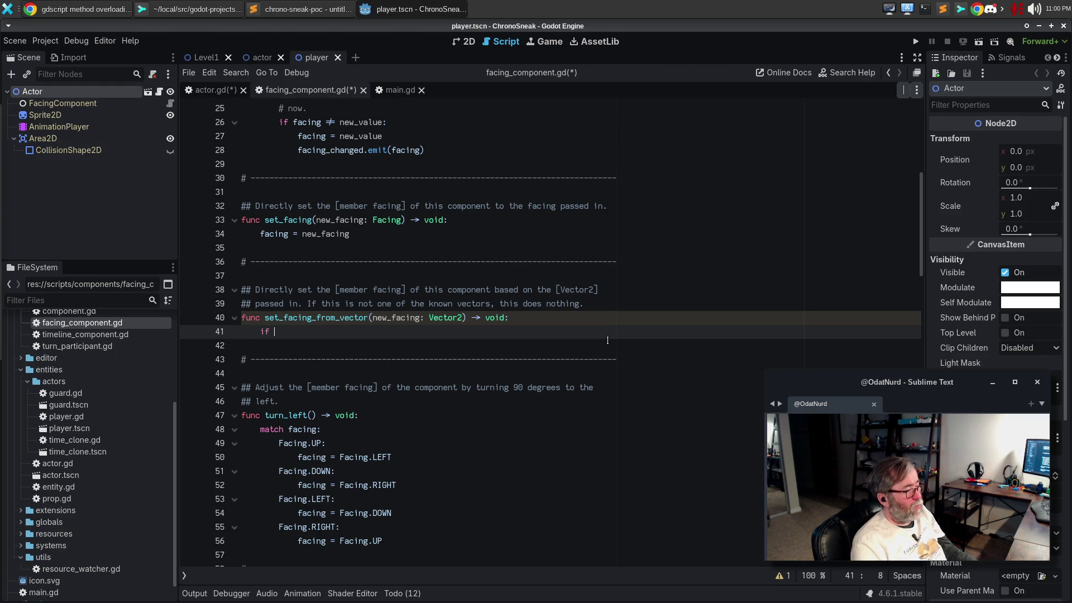
- Start the function body with 'if new_facing ='
text(new_f)
key(BackSpace)
key(BackSpace)
text(fac)
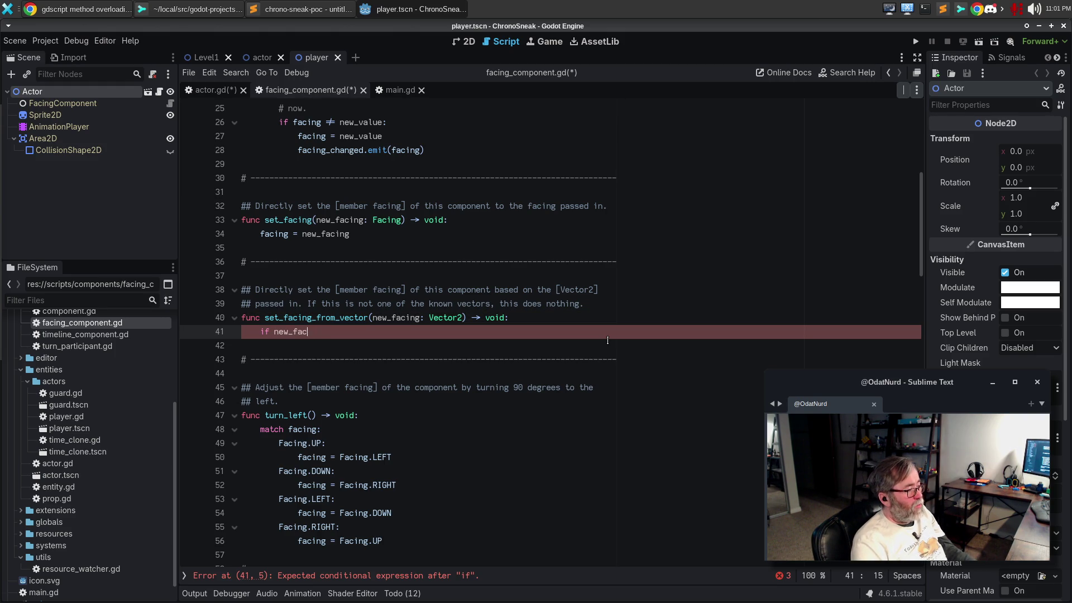
text(ing =)
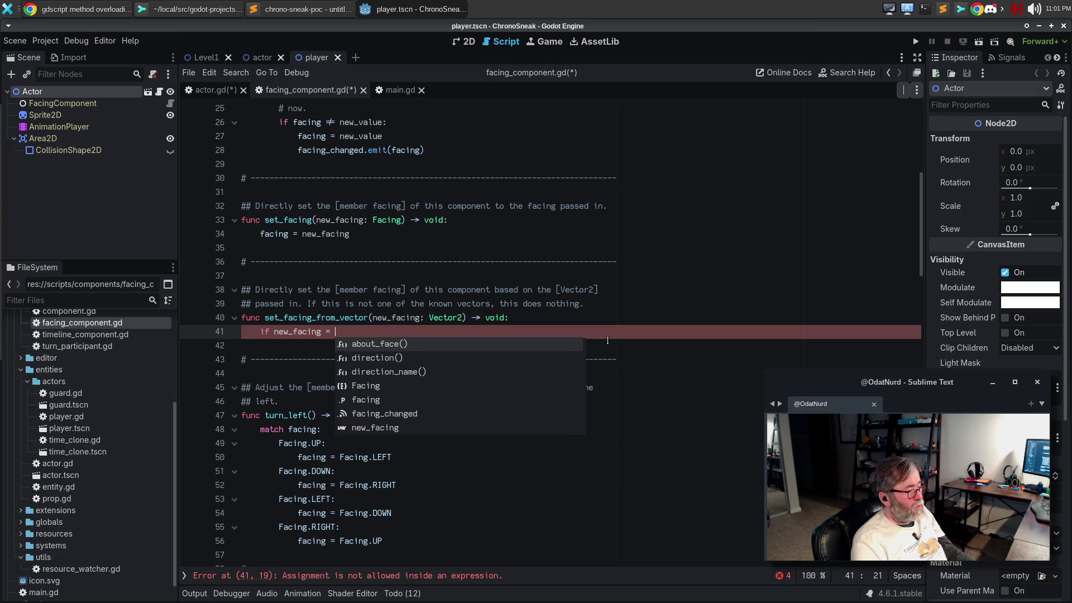
- Copy direction()'s Facing-to-Vector2 cases and paste them under the if line
scroll(608, 340, down, 5)
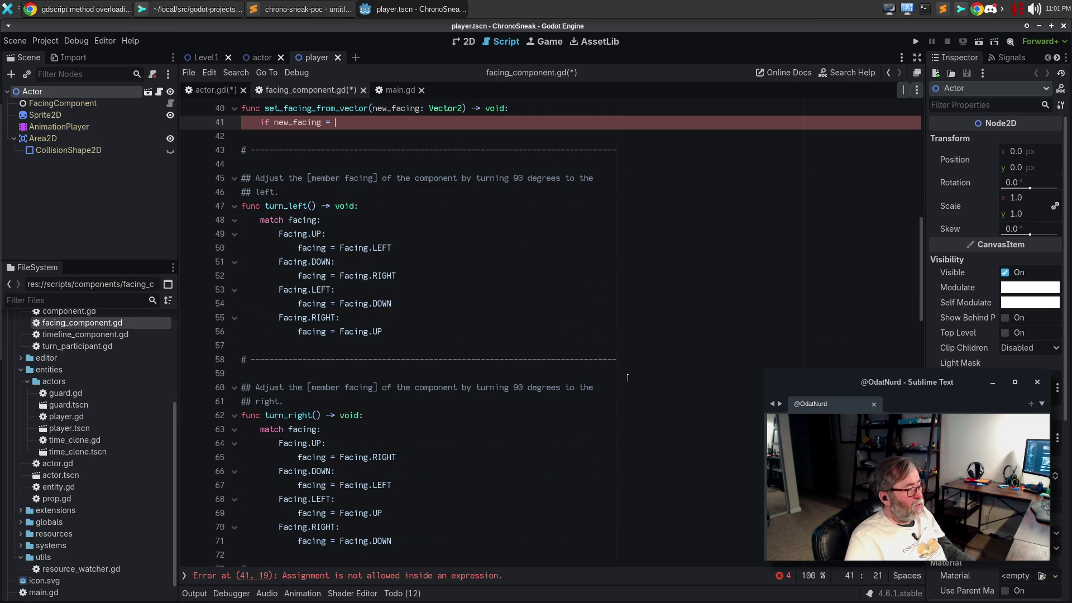
scroll(628, 378, down, 10)
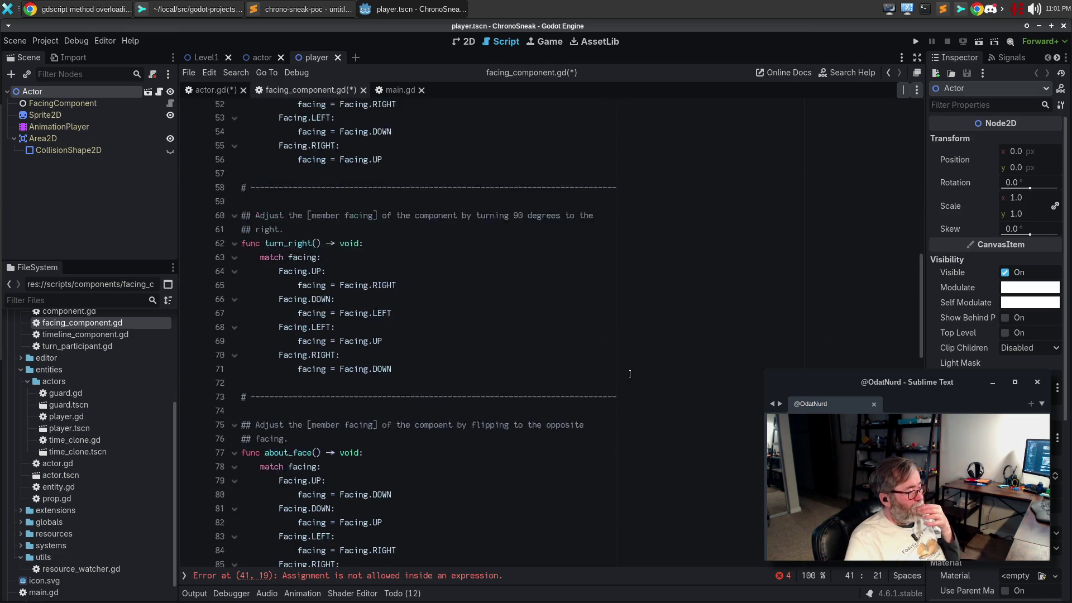
scroll(630, 373, down, 2)
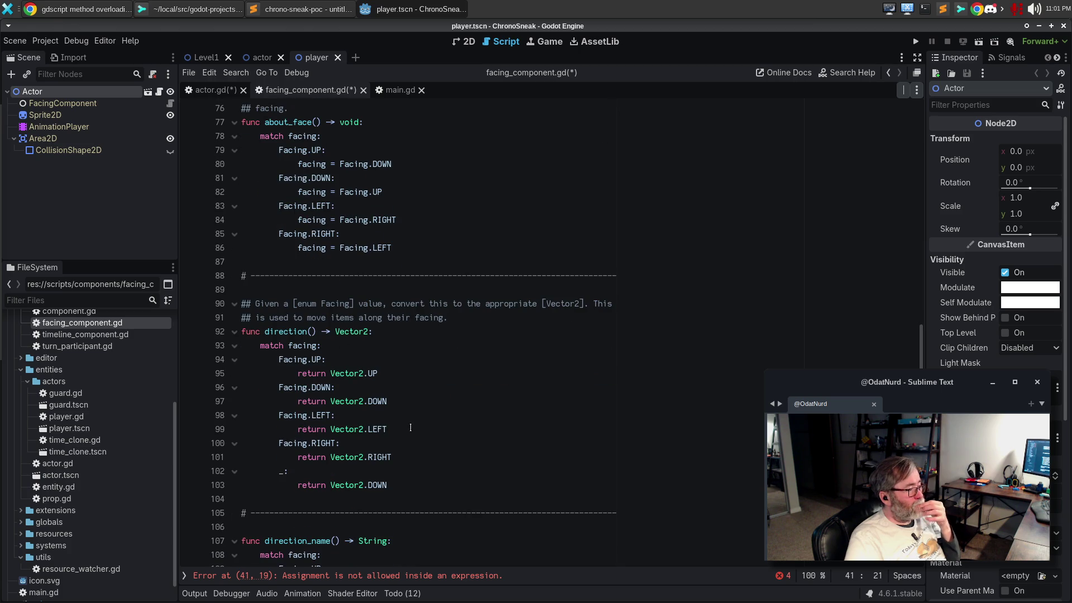
mouse_move(402, 458)
mouse_down()
mouse_move(257, 416)
mouse_move(187, 356)
mouse_up()
key(ctrl+c)
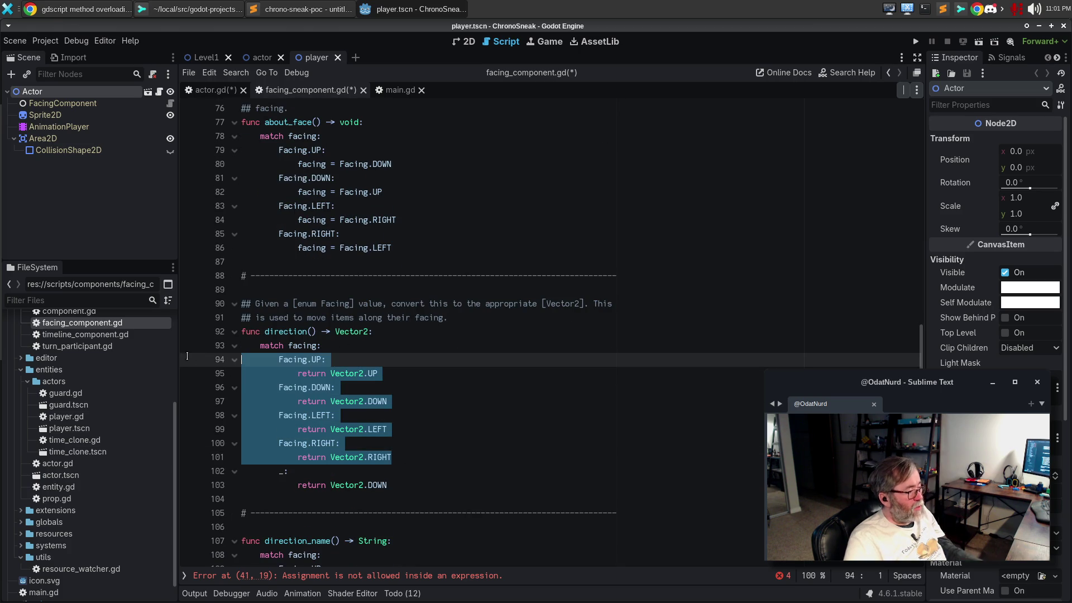
scroll(522, 348, up, 14)
click(373, 221)
key(ctrl+v)
click(394, 210)
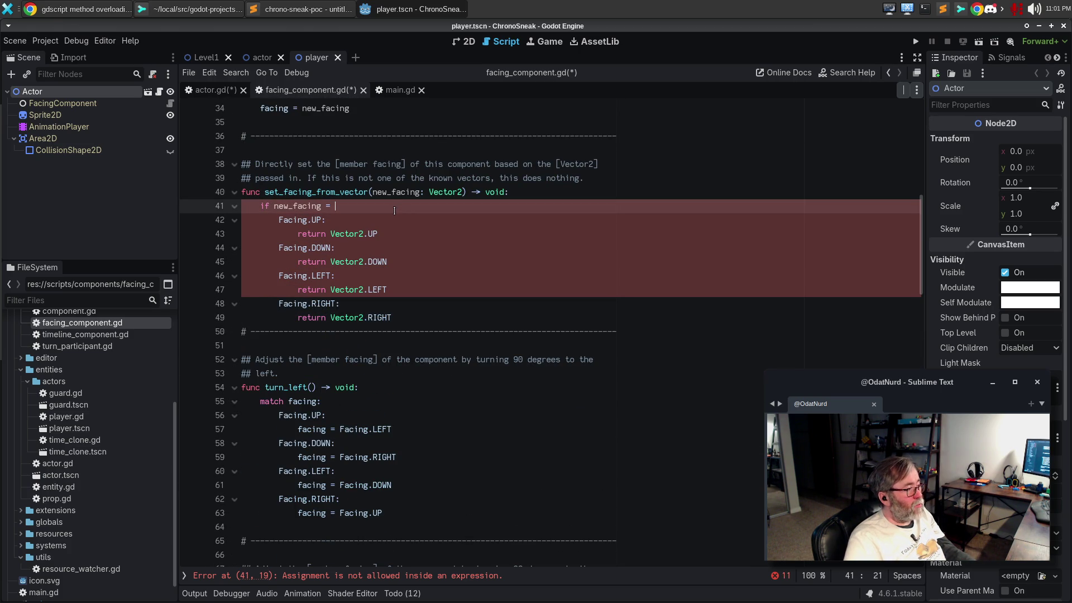
- Complete the first branch as 'if new_facing = Vector2.UP:' returning Facing.UP
text(Ve)
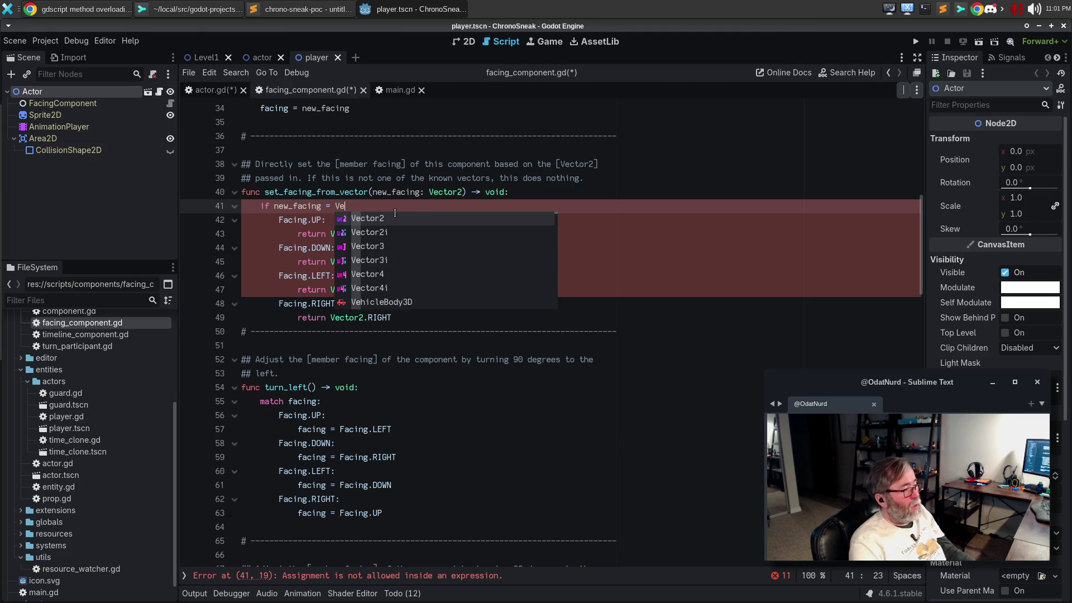
text(ctor2.UP:)
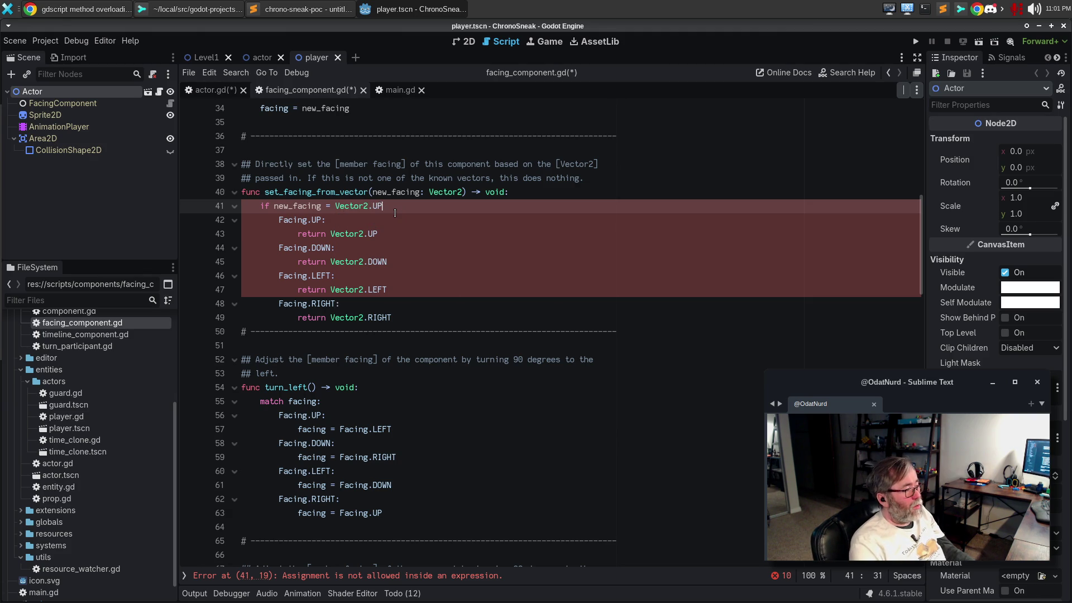
key(Return)
text(return Fa)
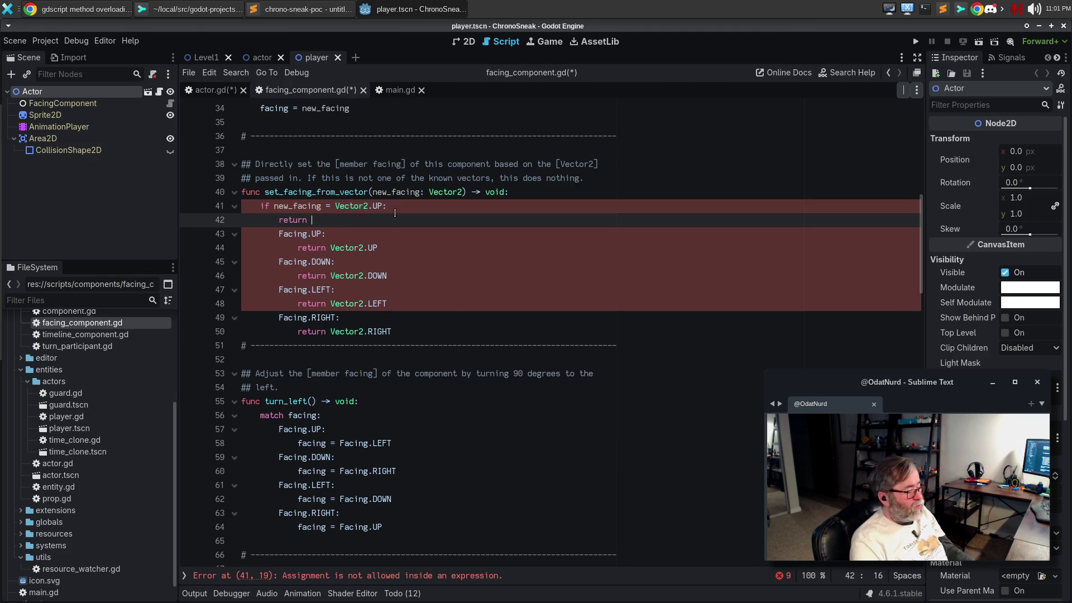
text(c)
key(Return)
text(.UP)
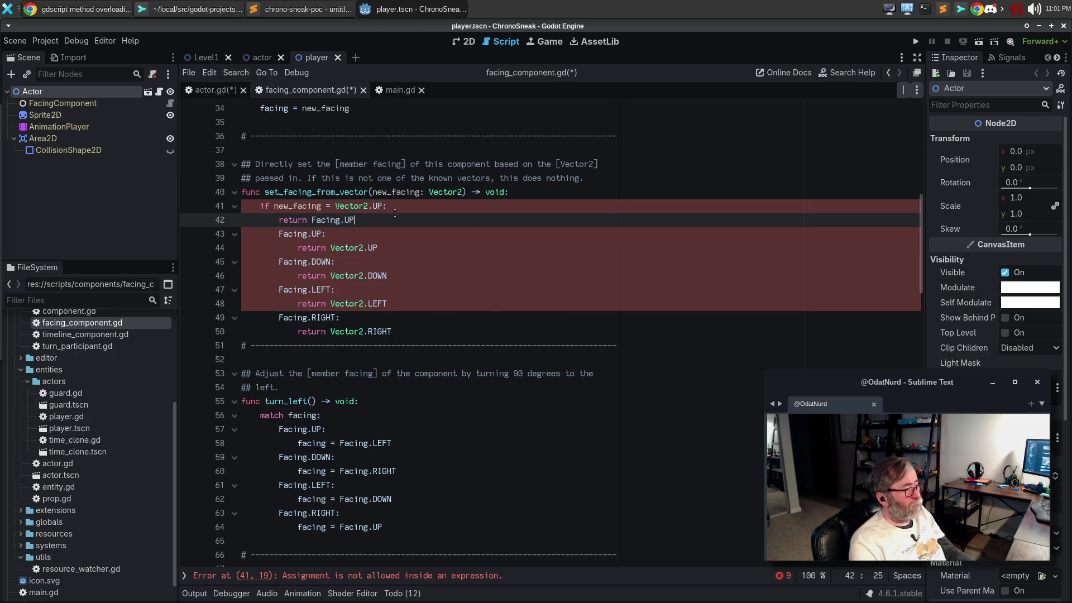
key(Return)
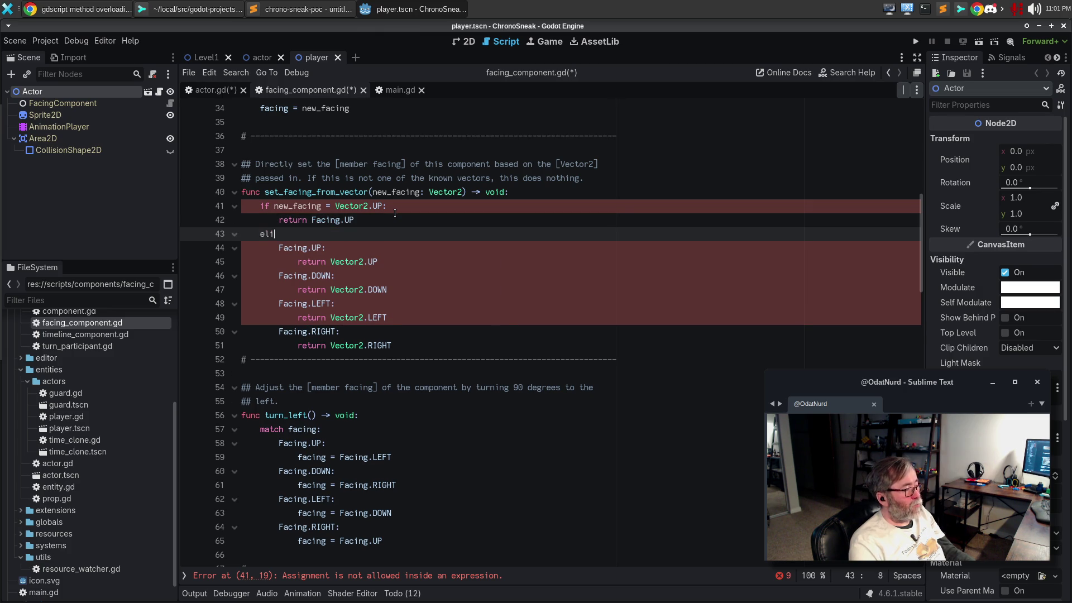
- Insert a blank line and paste three copies of the UP check
text(if)
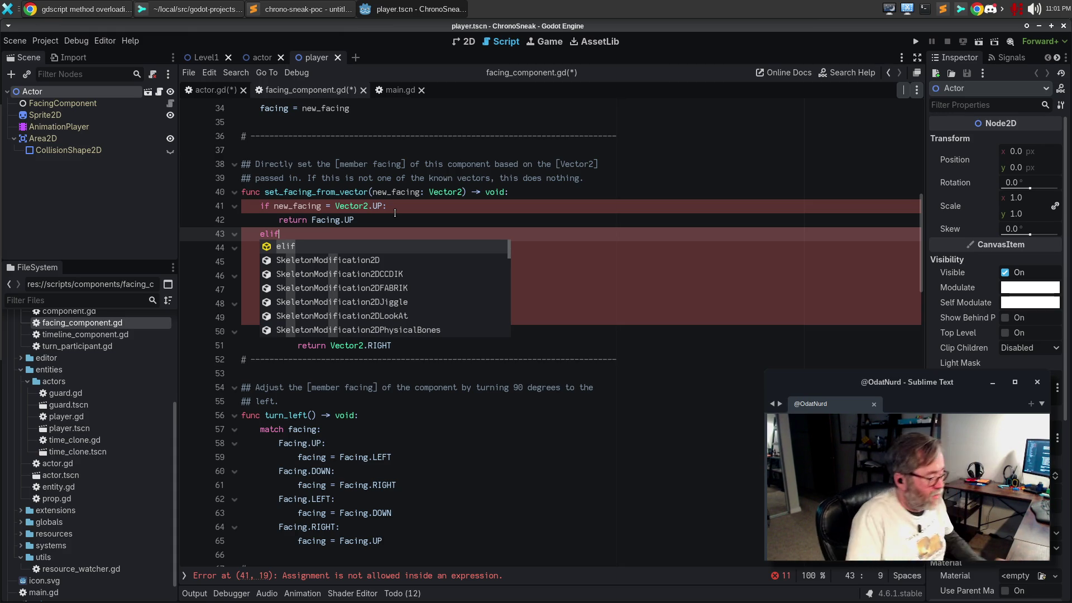
key(Escape)
key(Up)
key(Up)
key(Down)
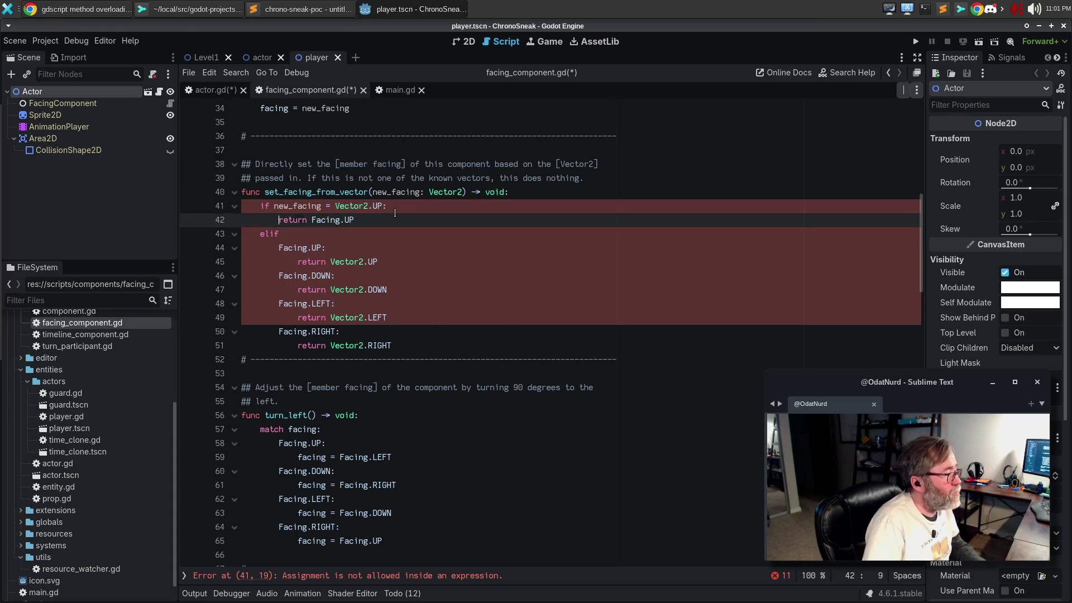
key(Down)
key(Home)
key(Return)
key(Up)
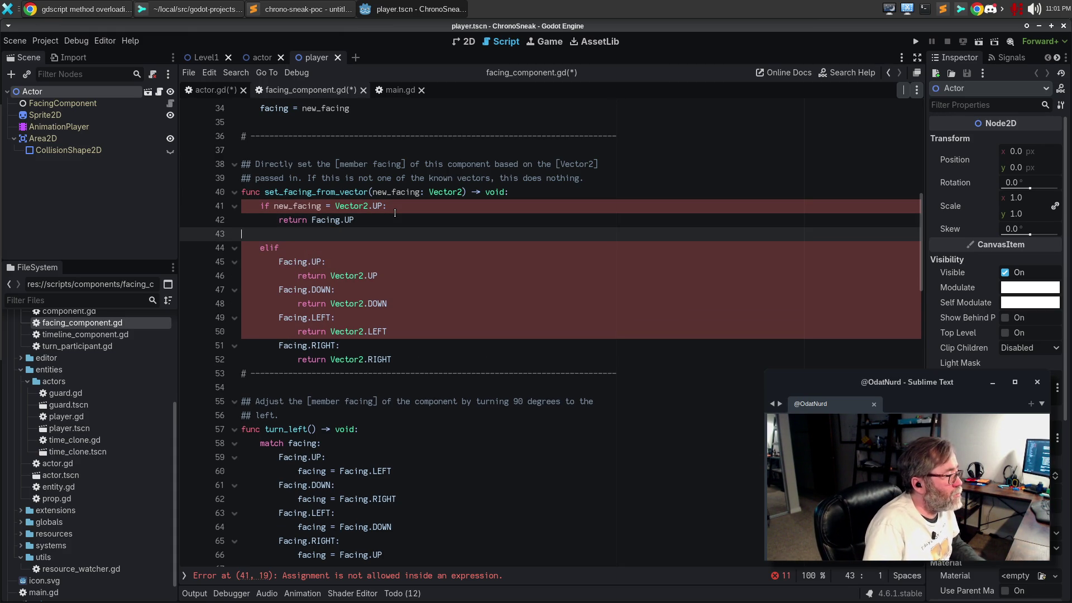
key(ctrl+v)
key(ctrl+v)
key(ctrl+v)
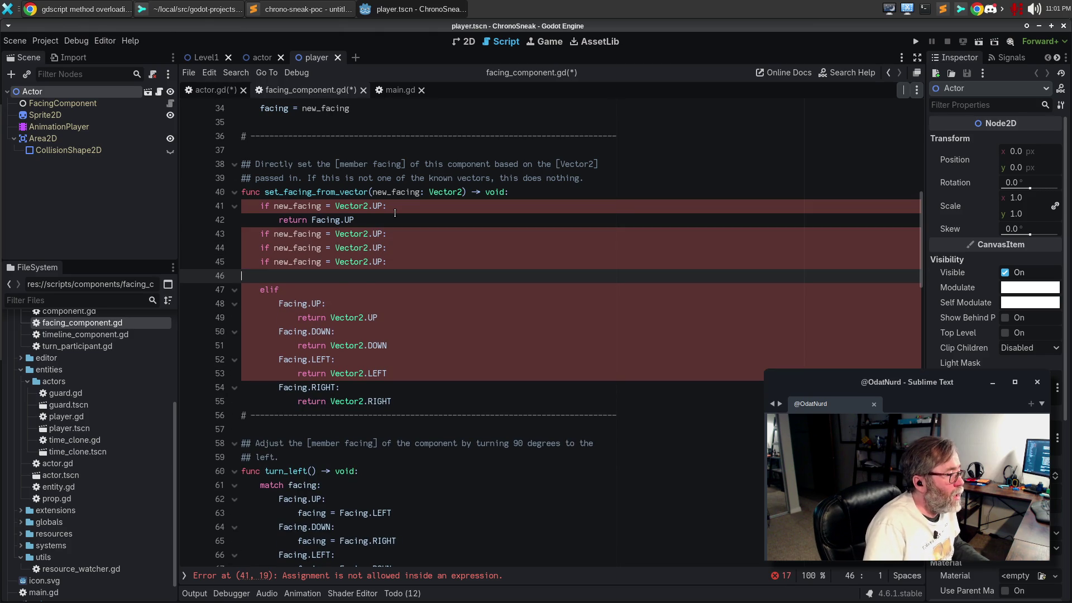
- Change the pasted checks to Vector2.DOWN, Vector2.LEFT and Vector2.RIGHT
key(Up)
key(Up)
key(Up)
key(BackSpace)
key(BackSpace)
text(DOWN)
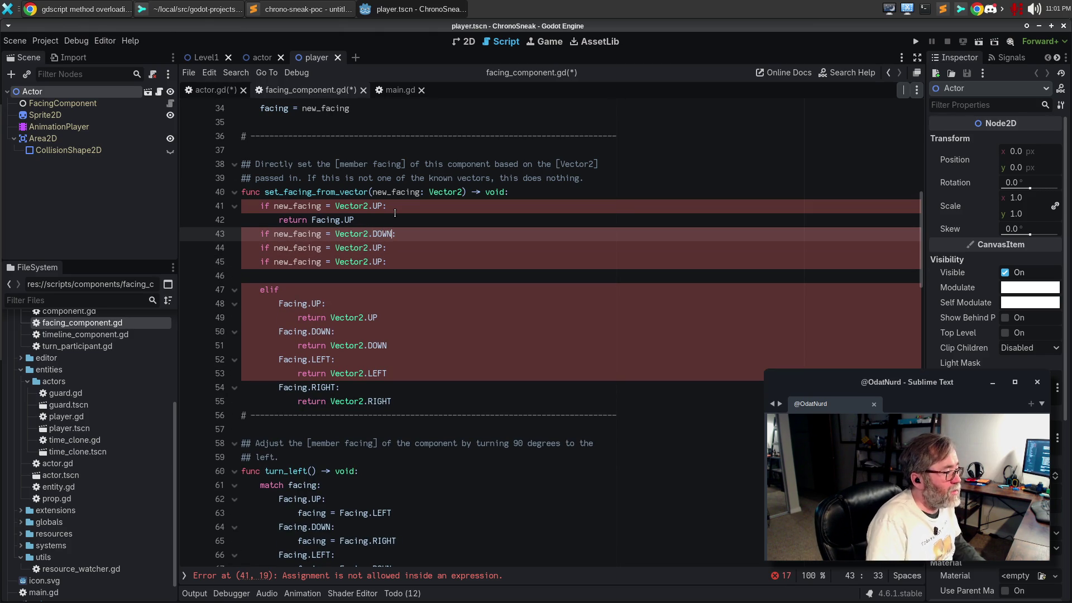
key(Down)
key(Left)
key(BackSpace)
text(LEFT)
key(Down)
key(Left)
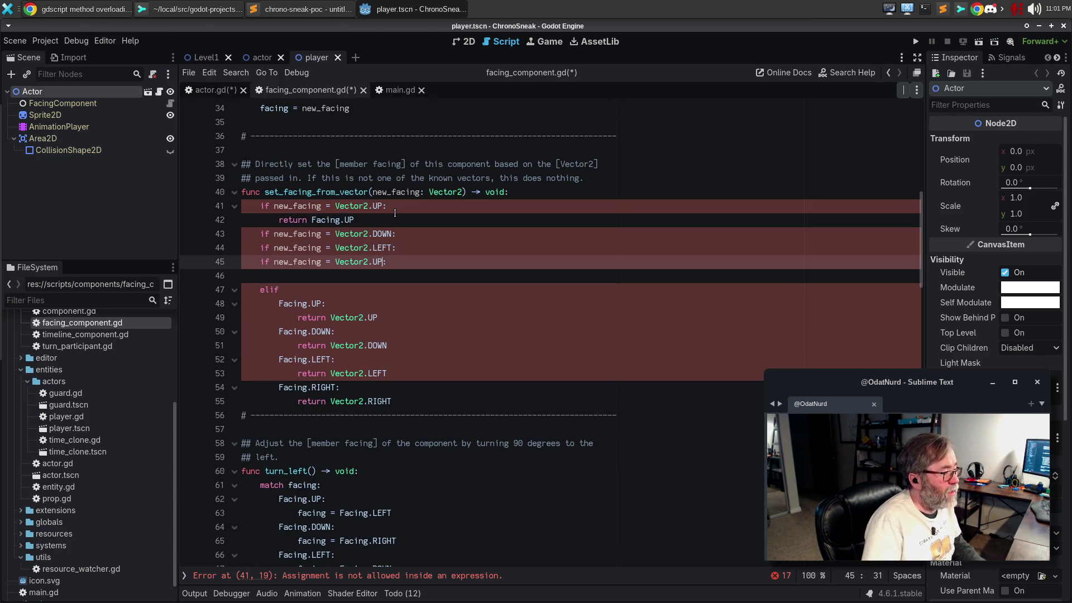
key(BackSpace)
text(RIGHHT)
key(BackSpace)
key(Down)
key(Down)
key(Down)
key(Up)
key(Up)
key(Up)
key(Up)
key(Up)
- Add a return Facing.UP line under the DOWN, LEFT and RIGHT checks
key(ctrl+c)
key(Down)
key(Down)
key(ctrl+v)
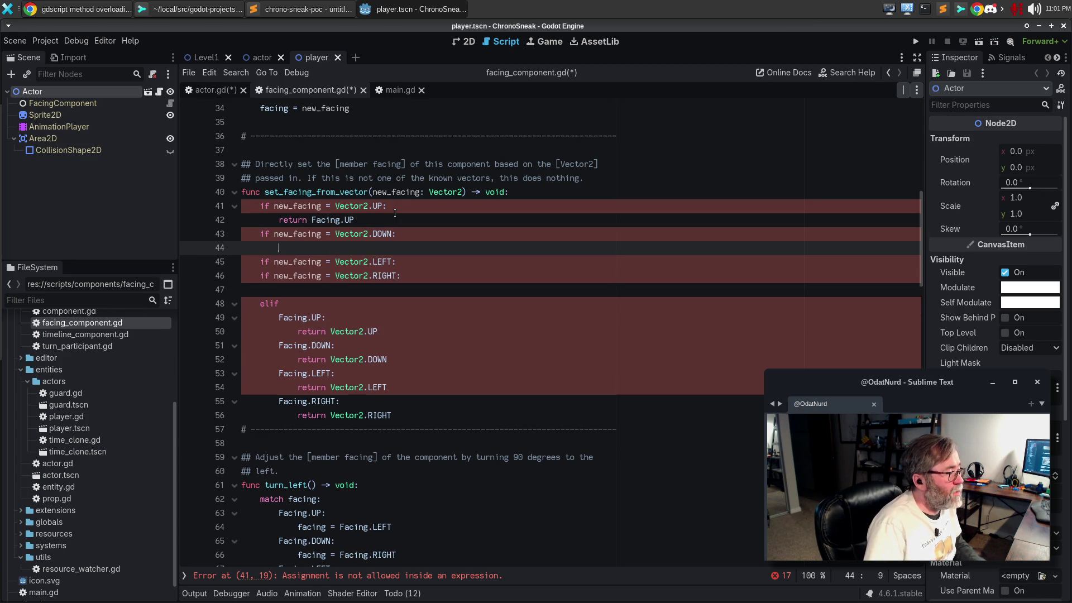
key(Return)
key(Return)
key(ctrl+v)
key(Down)
key(Down)
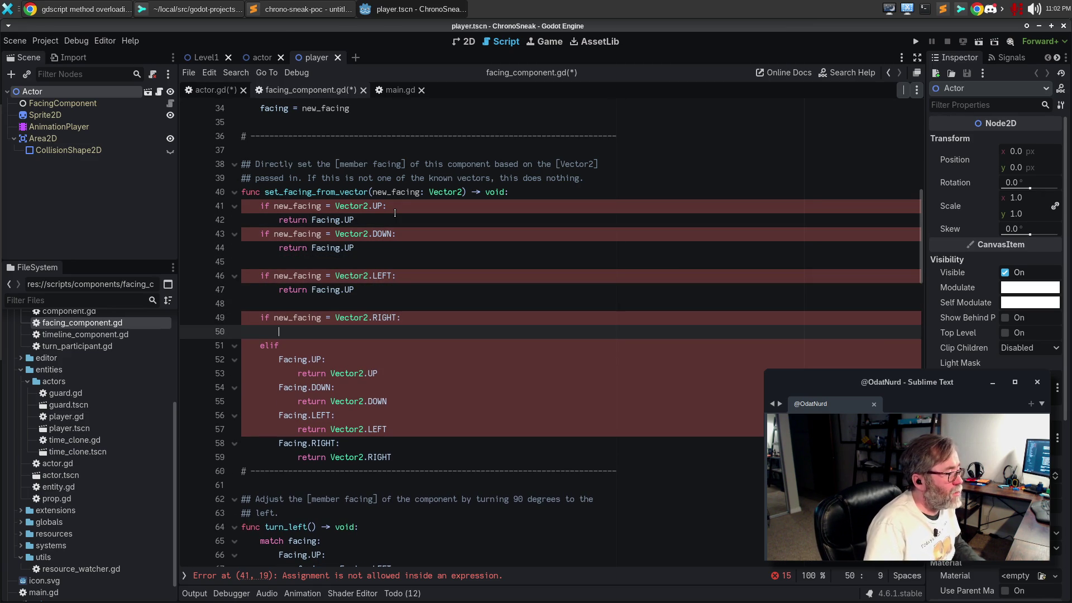
key(ctrl+v)
key(shift+Down)
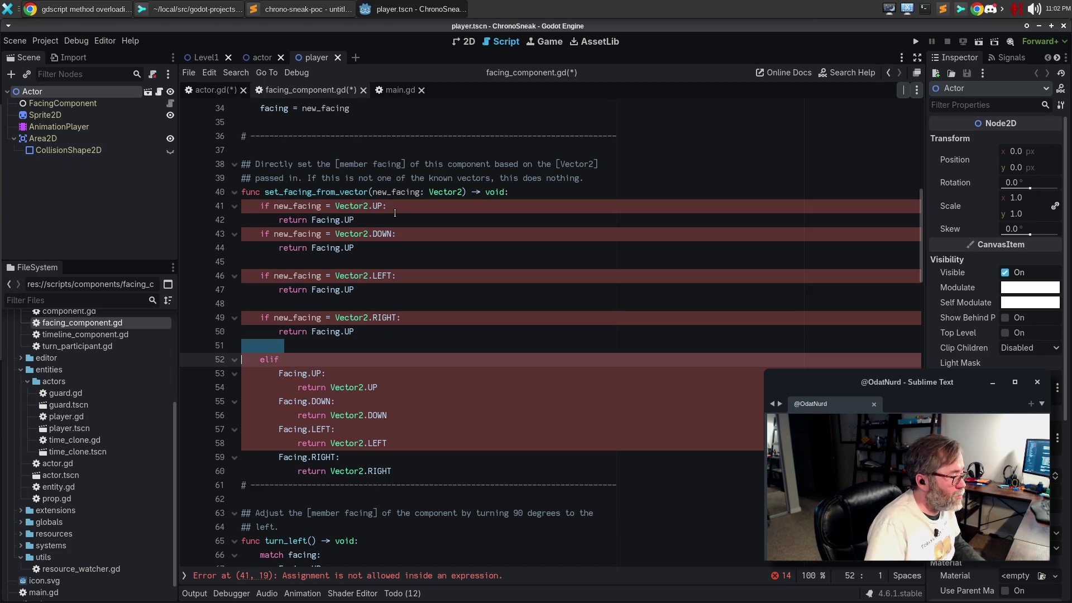
- Turn the DOWN, LEFT and RIGHT checks into elif branches
key(Up)
key(Up)
key(Up)
key(Home)
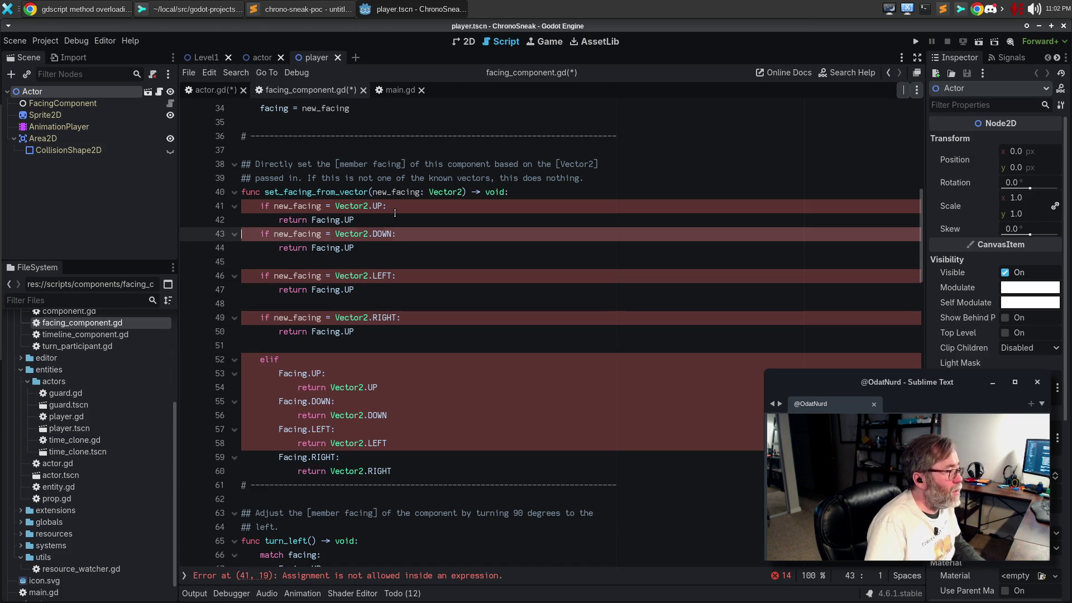
text(el)
key(Escape)
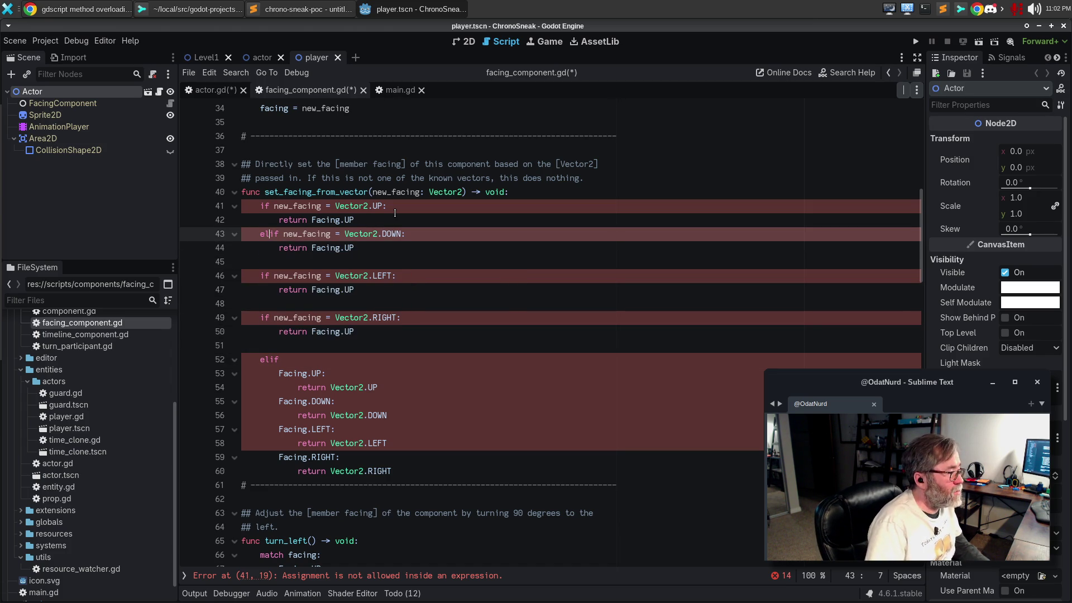
key(Down)
key(Down)
key(Down)
text(el)
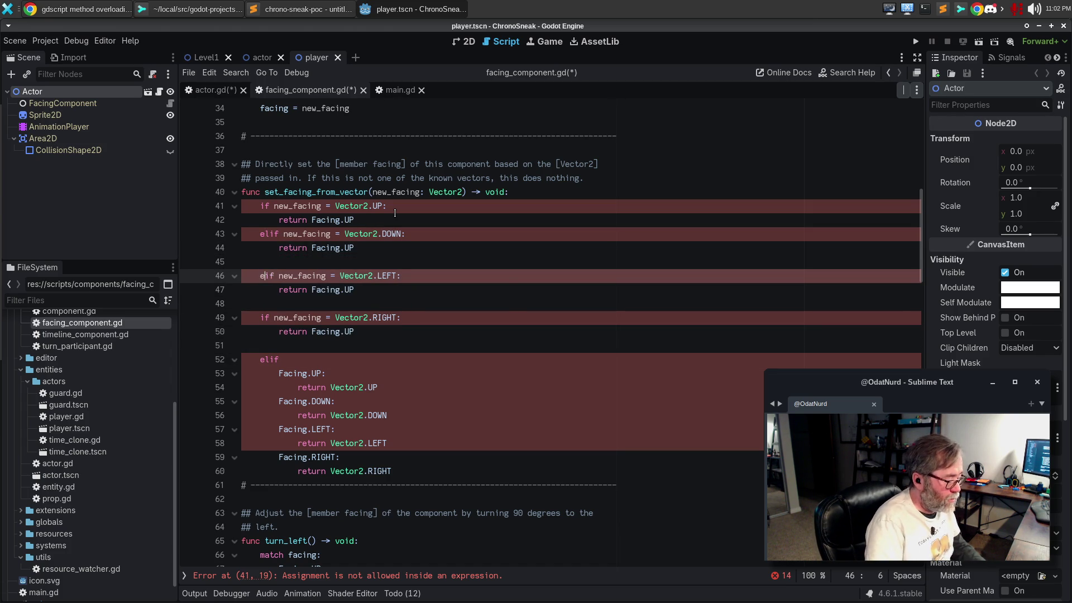
key(Down)
key(Down)
key(Down)
text(el)
- Change = to == in all four direction comparisons
key(Escape)
key(ctrl+Right)
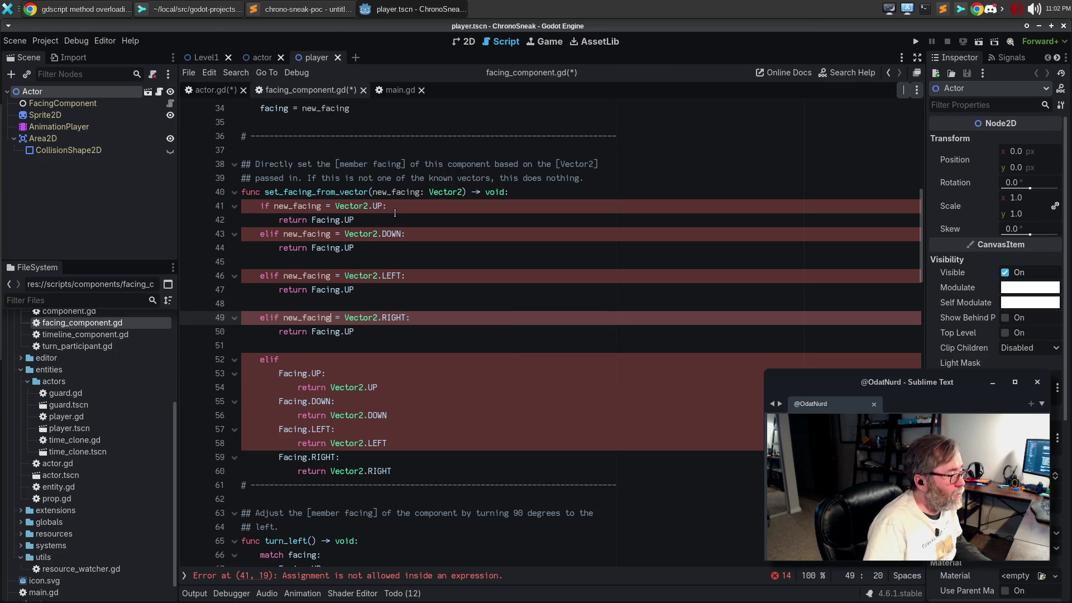
text(=)
key(Up)
key(Up)
key(Up)
text(=)
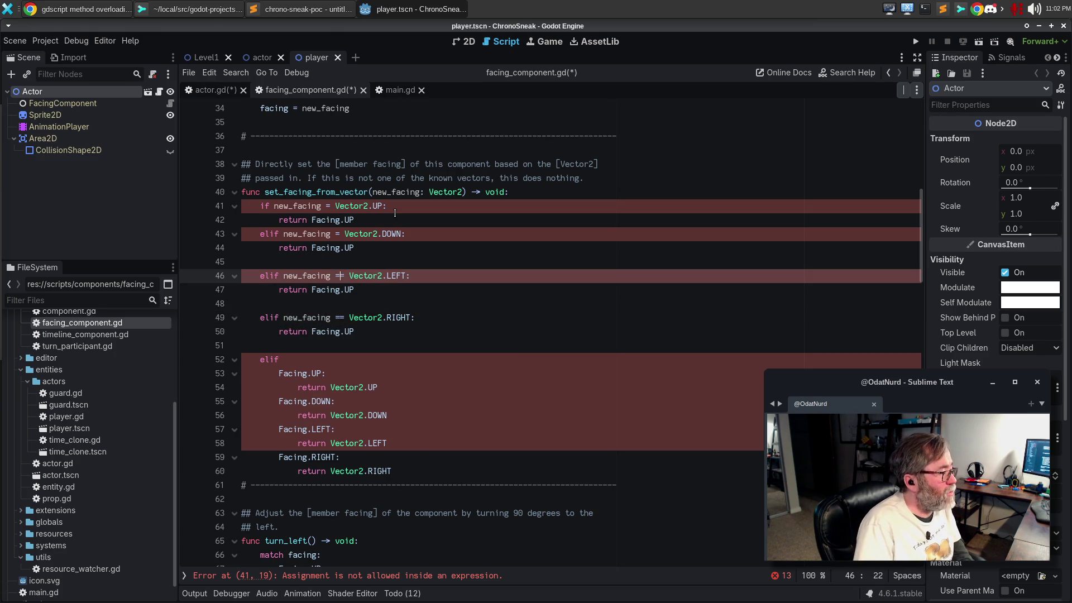
key(Up)
key(Up)
key(Up)
text(=)
key(Up)
key(Up)
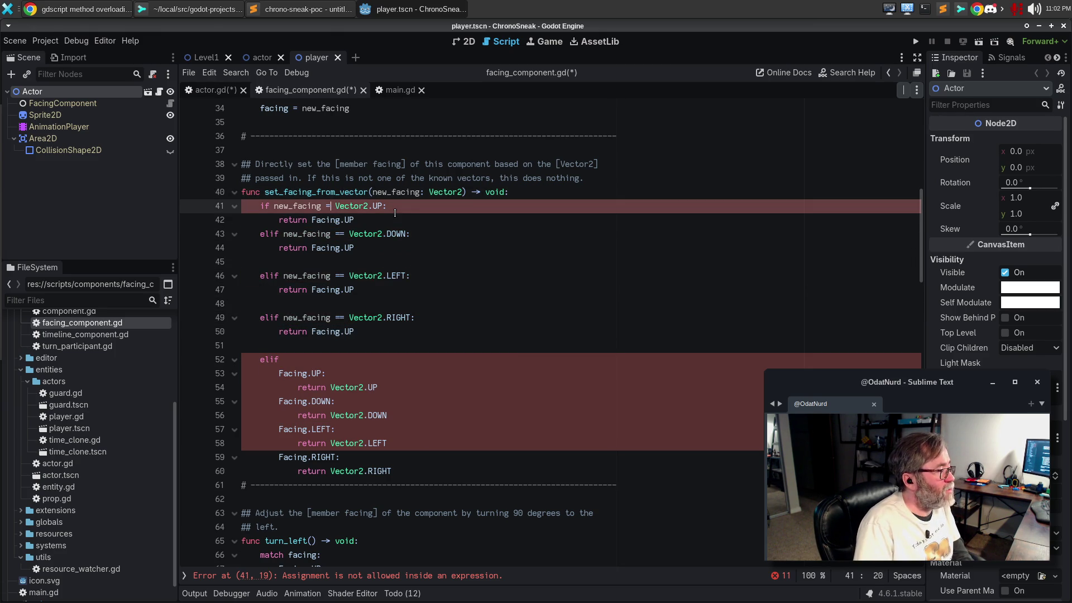
text(=)
key(Escape)
key(Down)
key(Down)
key(Down)
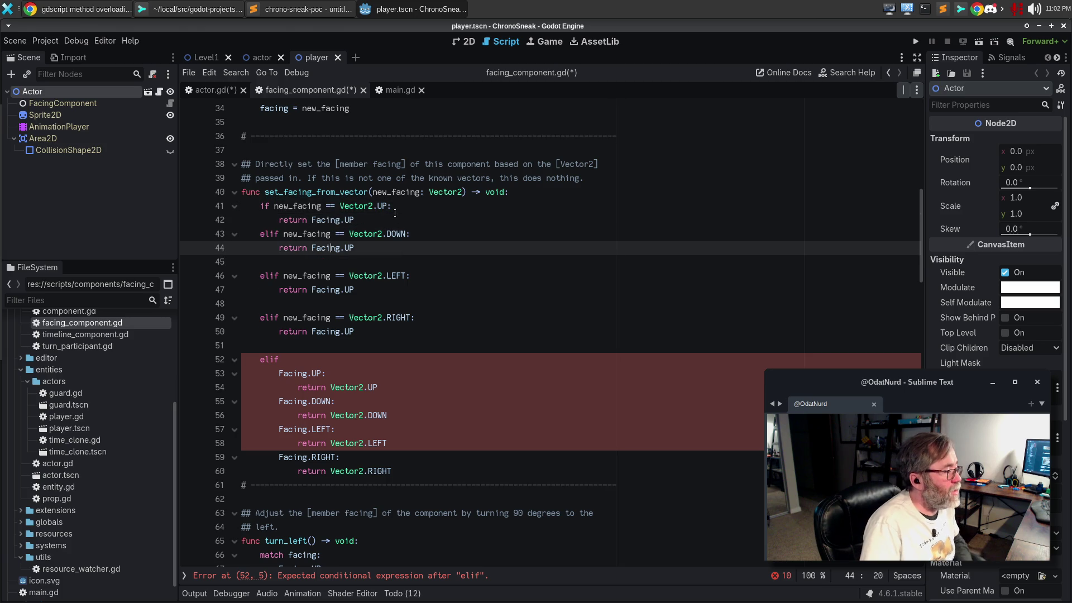
- Delete the blank lines between branches and the leftover old elif block
key(Down)
key(Delete)
key(Down)
key(Down)
key(Down)
key(Up)
key(Delete)
key(Down)
key(Down)
key(shift+Down)
key(shift+Down)
key(shift+Down)
key(shift+Down)
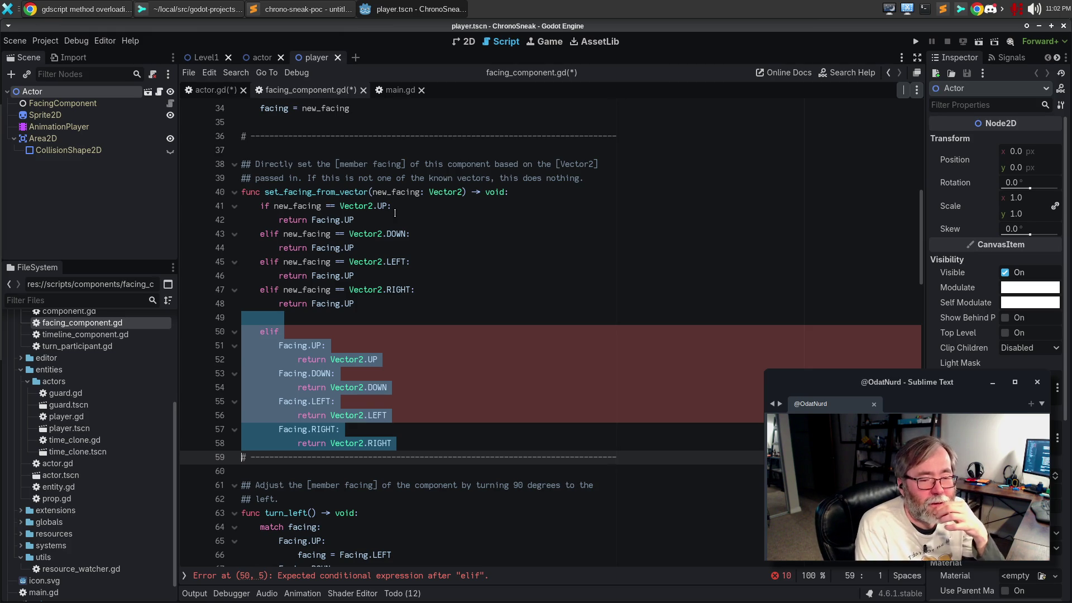
key(Delete)
key(Up)
key(End)
key(Return)
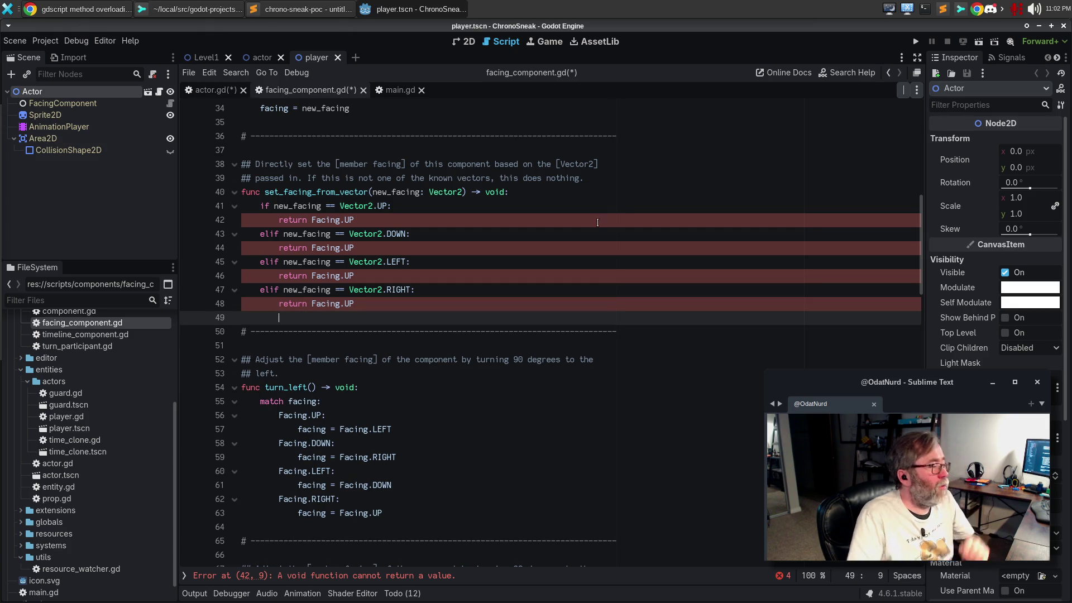
- Replace every branch's 'return' with 'facing =' using multi-cursor editing
double_click(293, 220)
double_click(293, 247)
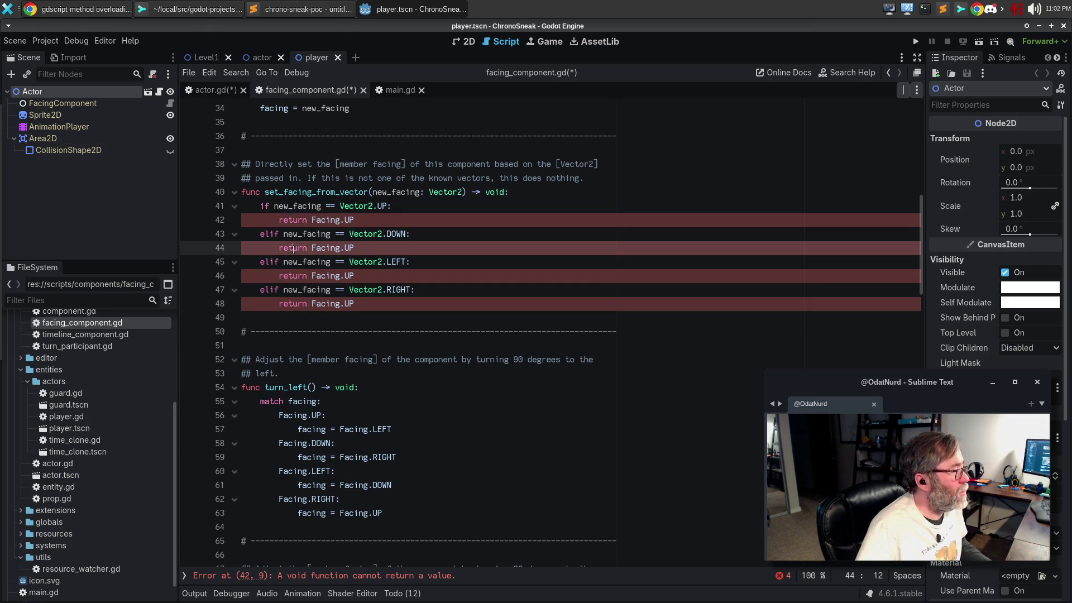
double_click(294, 276)
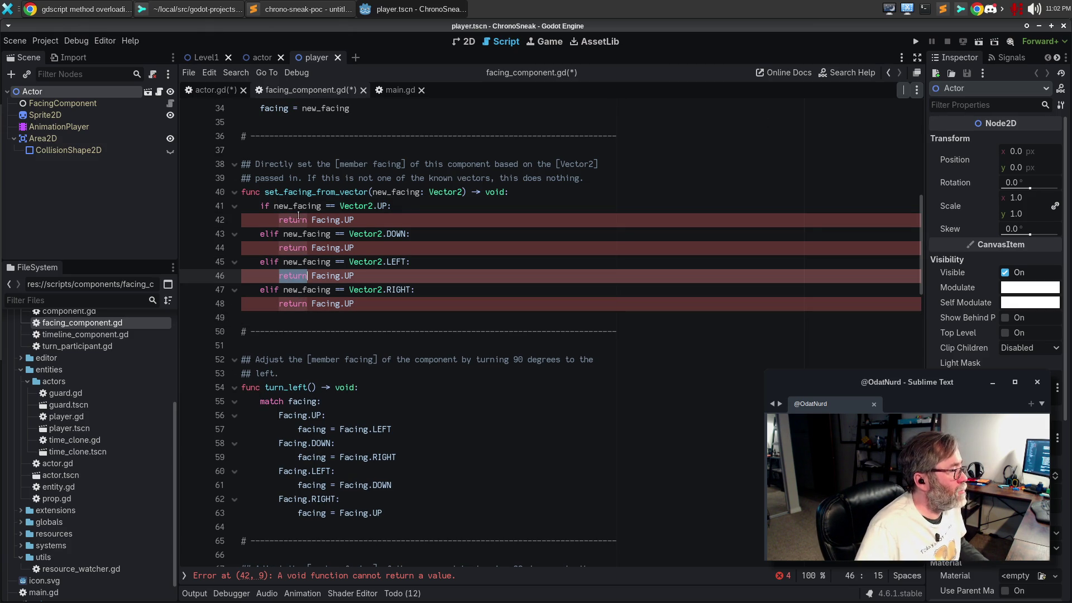
key(ctrl+d)
key(ctrl+d)
key(ctrl+d)
text(facing =)
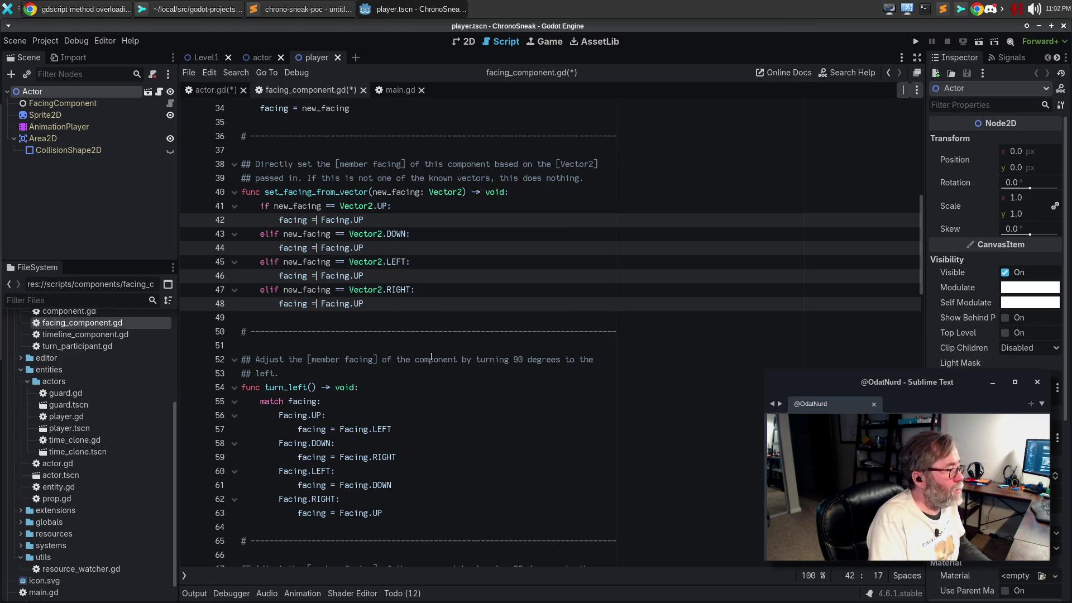
key(Escape)
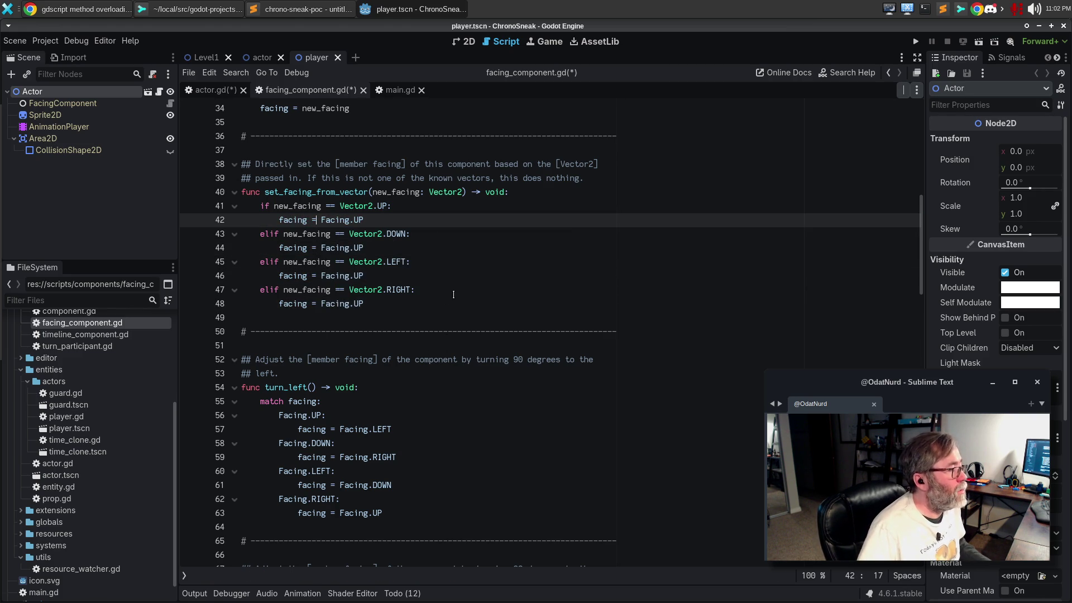
click(448, 294)
double_click(315, 192)
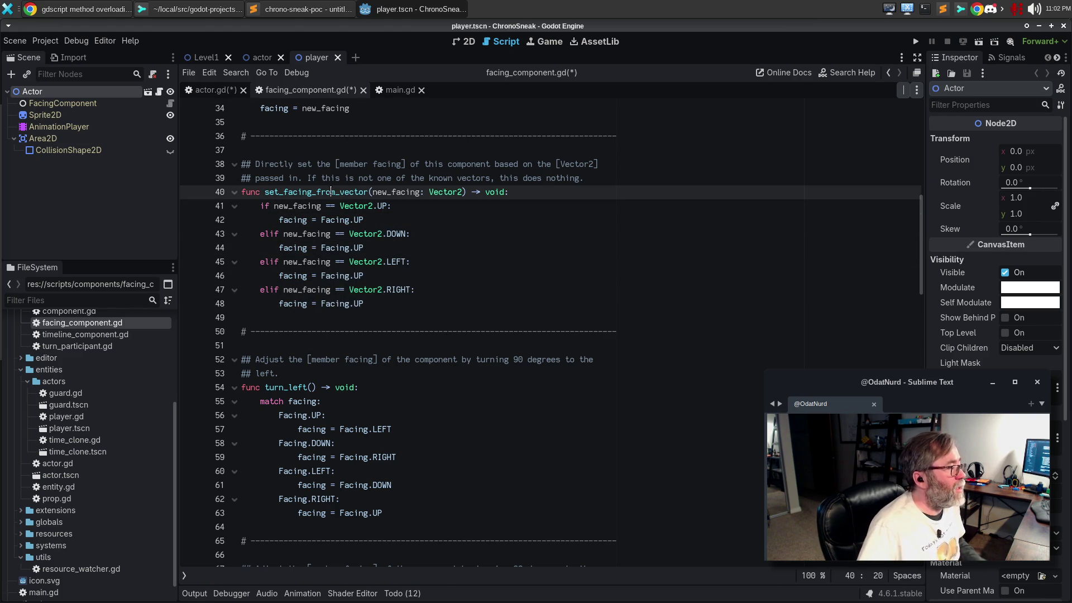
click(213, 90)
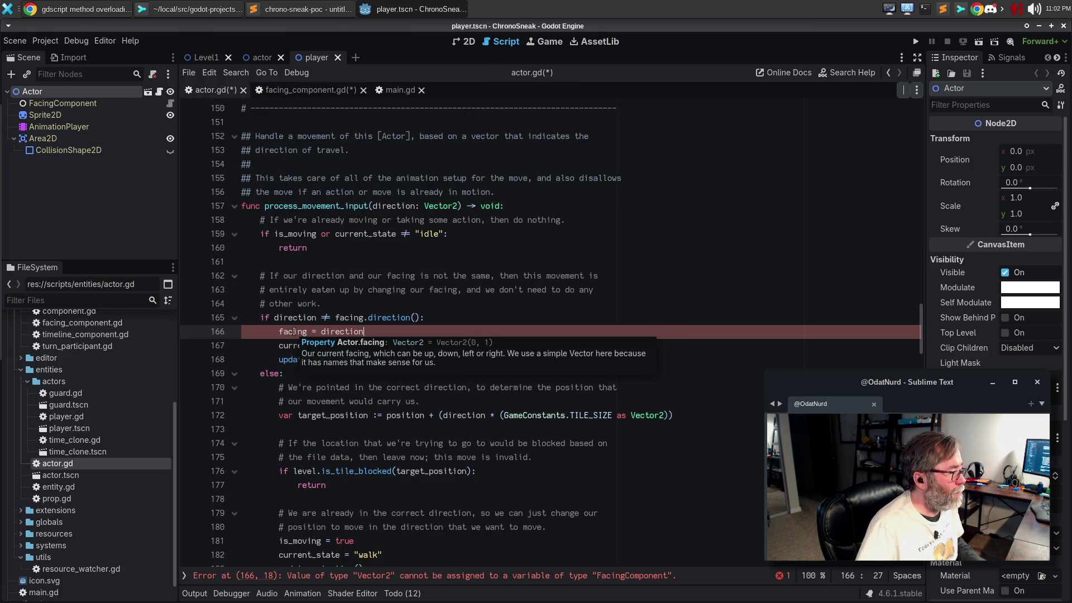
- Insert facing.set_facing_from_vector(direction) above line 166's facing = direction
key(ctrl+shift+Return)
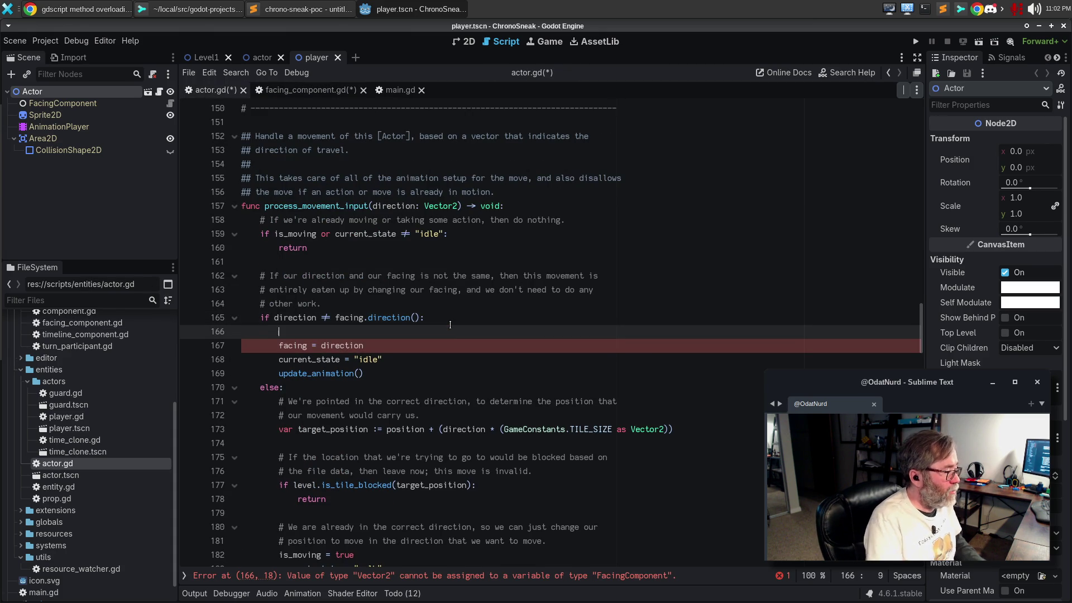
text(fac)
key(Return)
key(BackSpace)
key(BackSpace)
key(BackSpace)
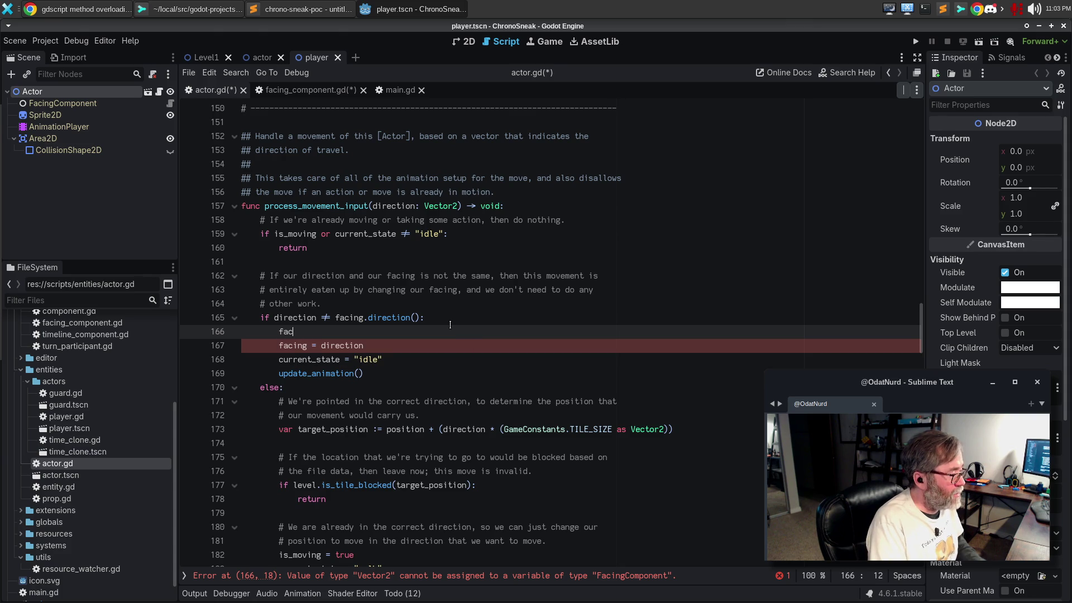
text(ing.dset)
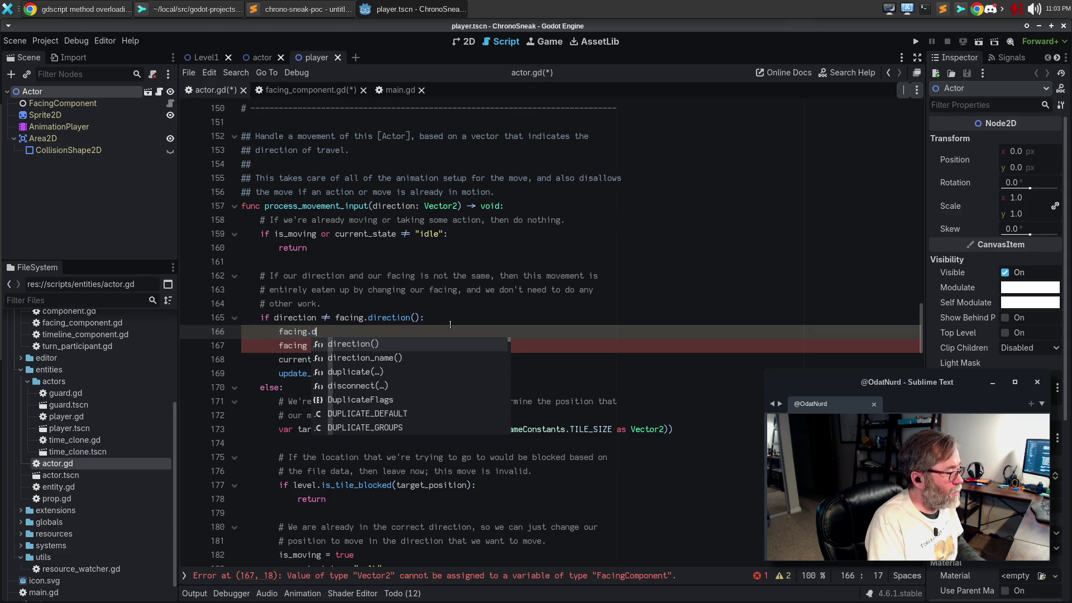
key(BackSpace)
key(BackSpace)
text(et)
key(BackSpace)
key(BackSpace)
key(BackSpace)
key(BackSpace)
text(set)
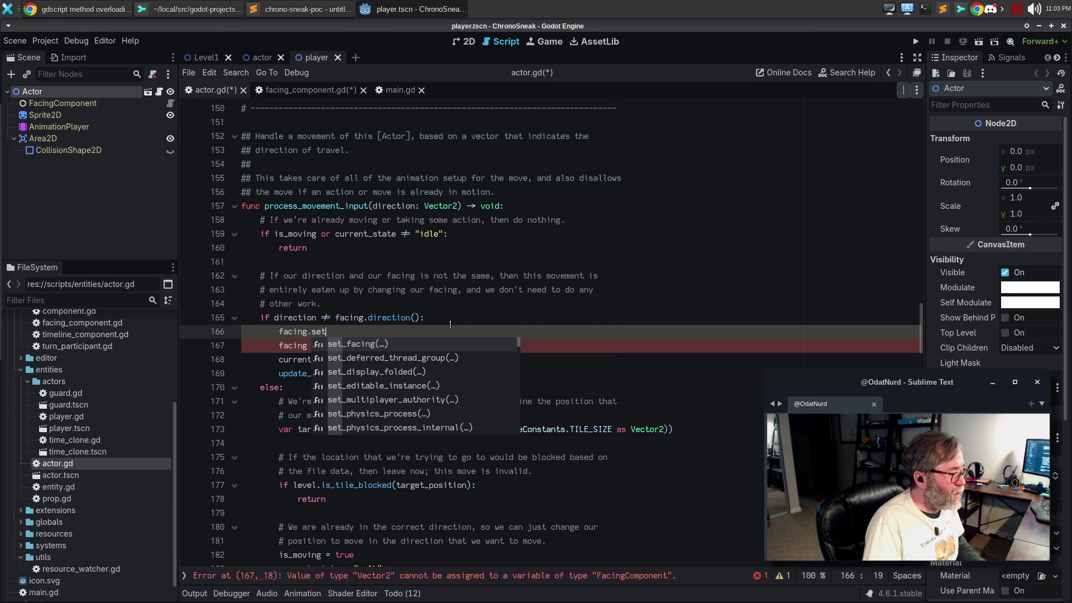
text(d)
key(BackSpace)
text(_facing_from_vector)
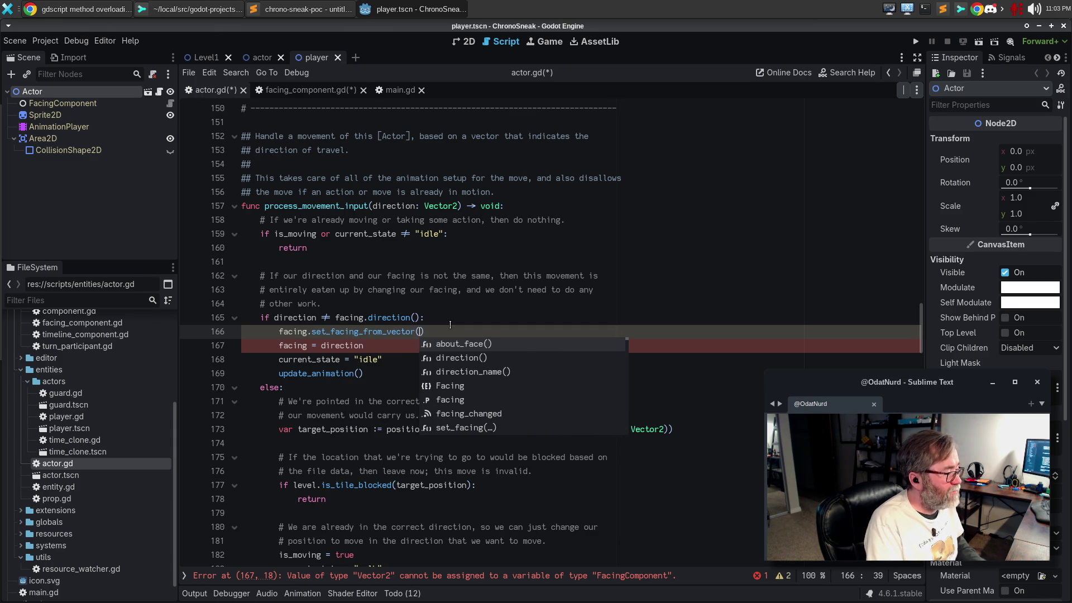
text(()
text(direction)
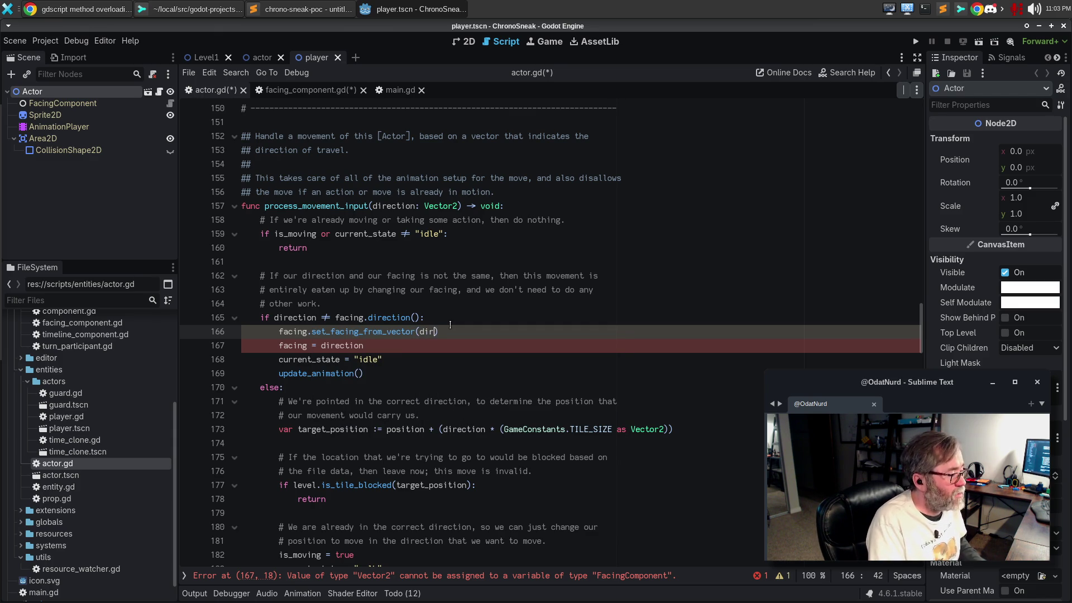
key(Escape)
- Delete the redundant 'facing = direction' line and review the edited block
key(Down)
key(Home)
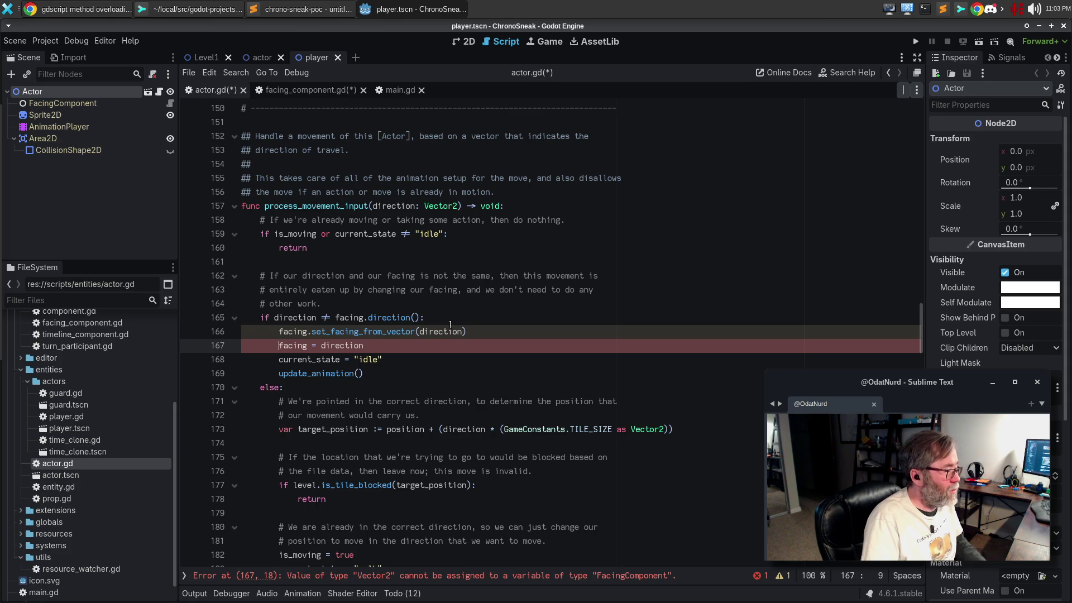
key(ctrl+shift+k)
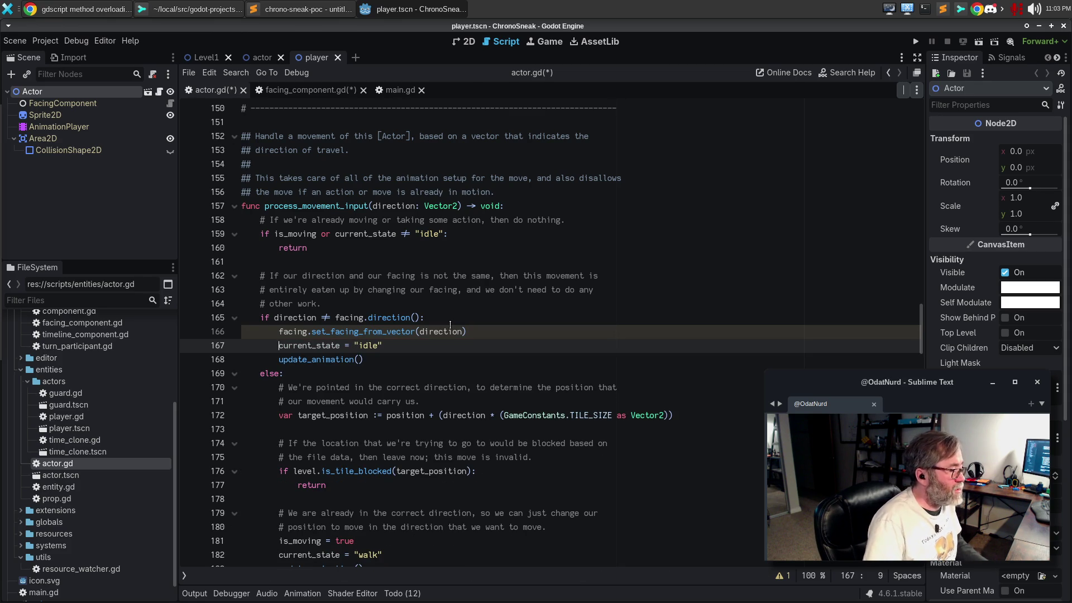
key(Up)
key(Up)
key(Down)
key(Down)
key(Down)
key(ctrl+alt+Left)
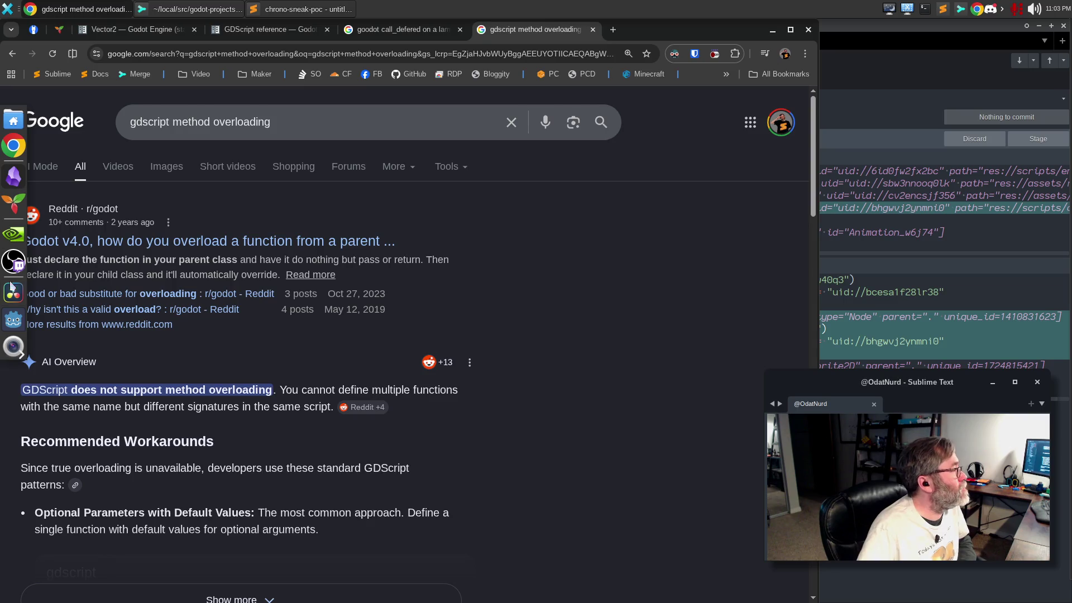
- Bring the Godot editor with ChronoSneak back to the front from the dock
click(13, 322)
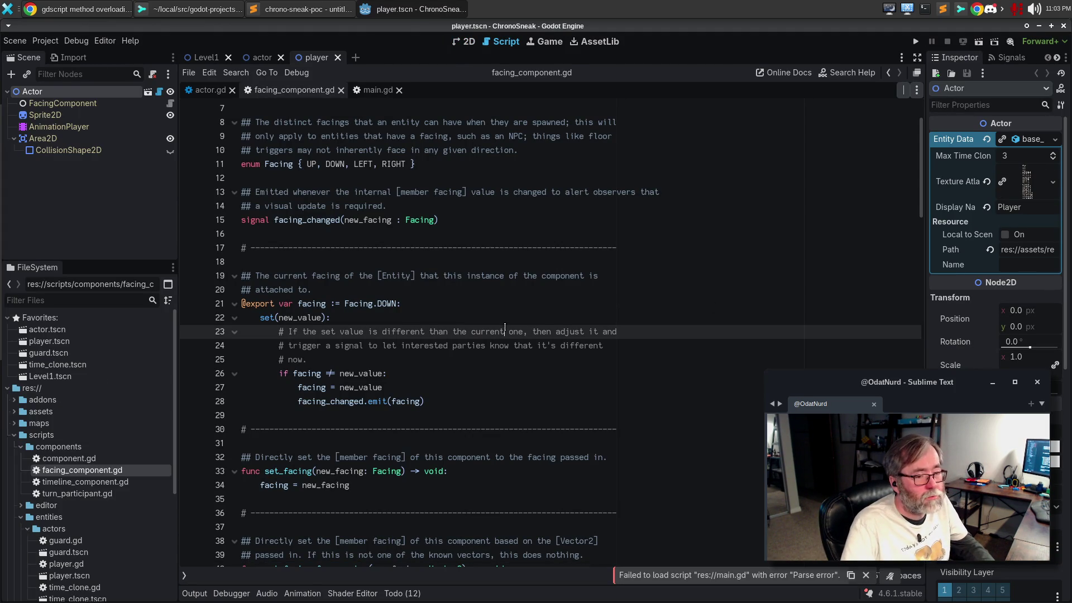
- Run the project, then add a player.facing.set_facing_from_vector() call on new line 127 of main.gd
key(F5)
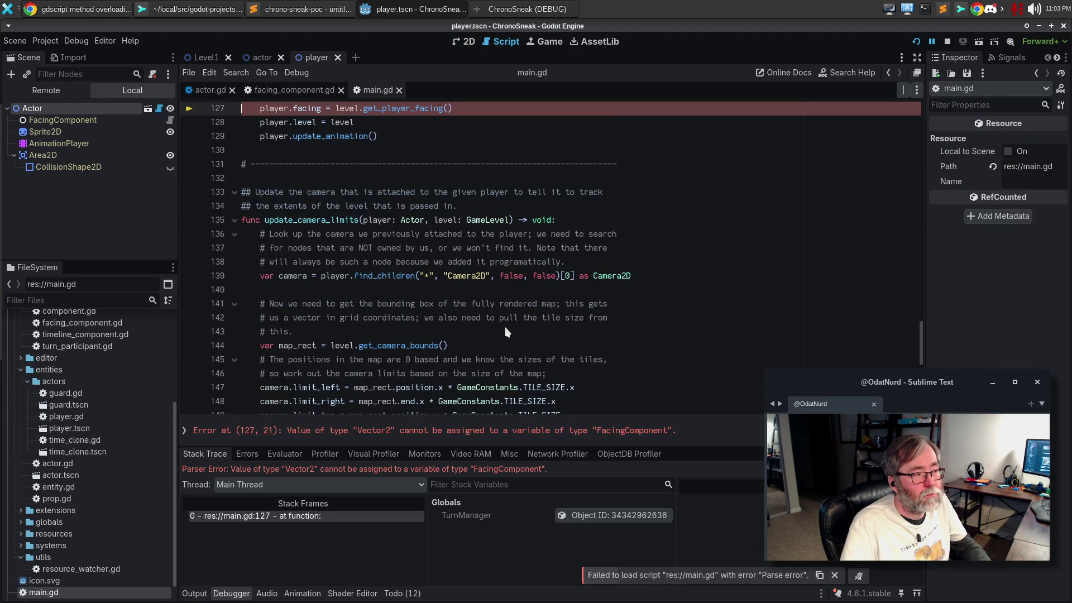
scroll(505, 329, up, 4)
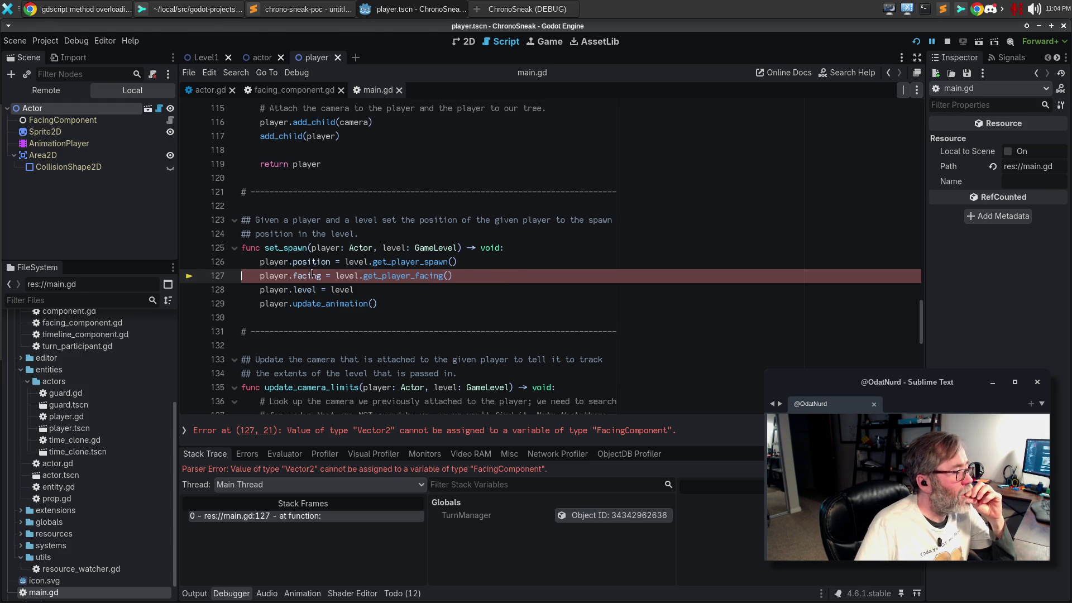
click(492, 263)
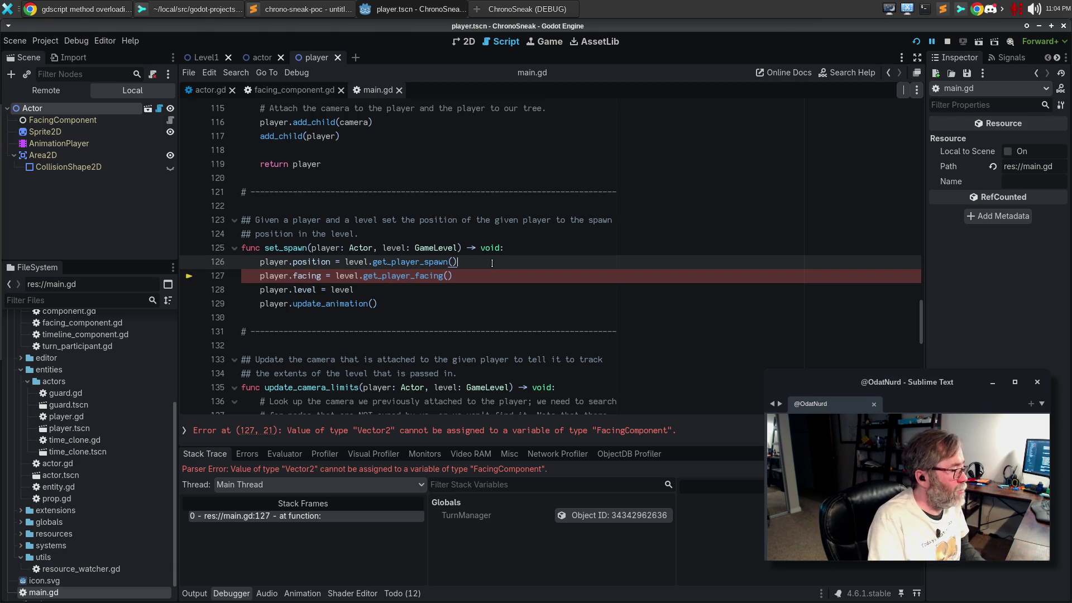
key(Return)
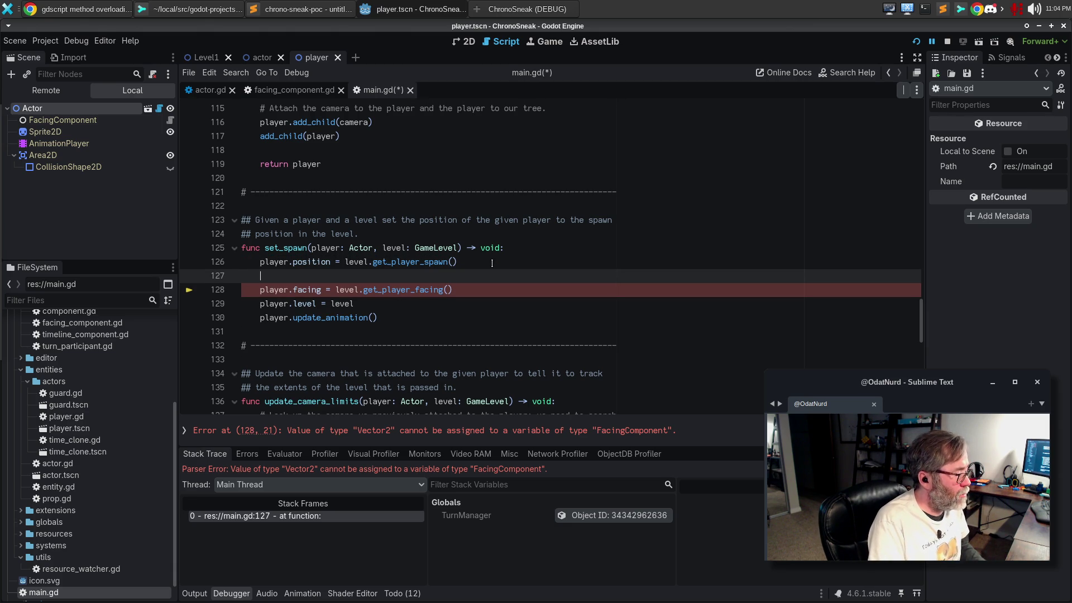
text(player.fac)
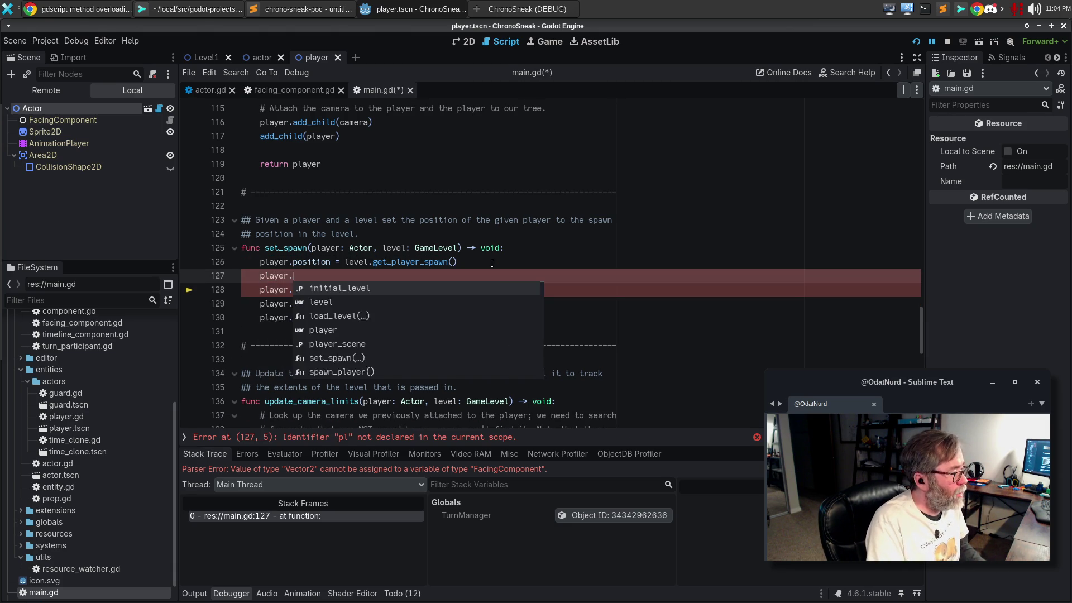
text(ing)
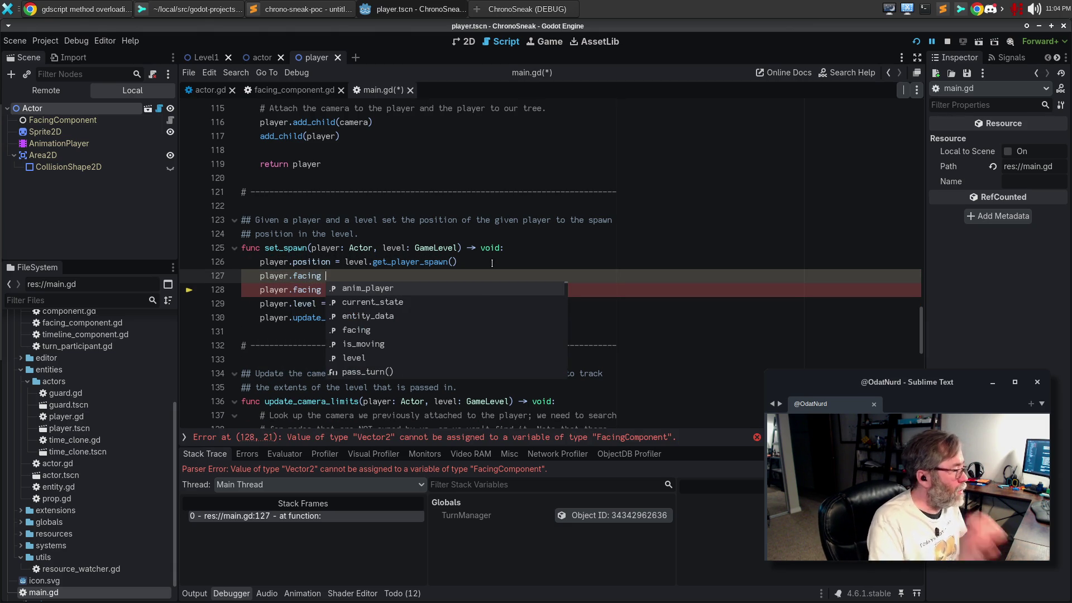
key(BackSpace)
text(.set_f)
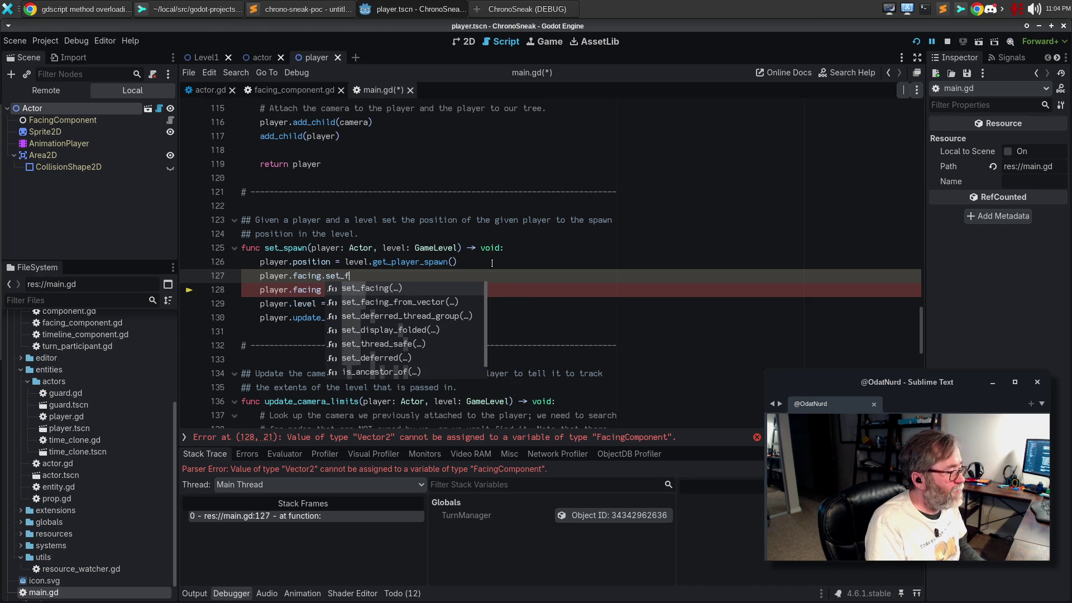
key(Down)
key(Return)
- Pass level.get_player_facing() as the argument to set_facing_from_vector
text(n)
key(BackSpace)
text(level.get_opl)
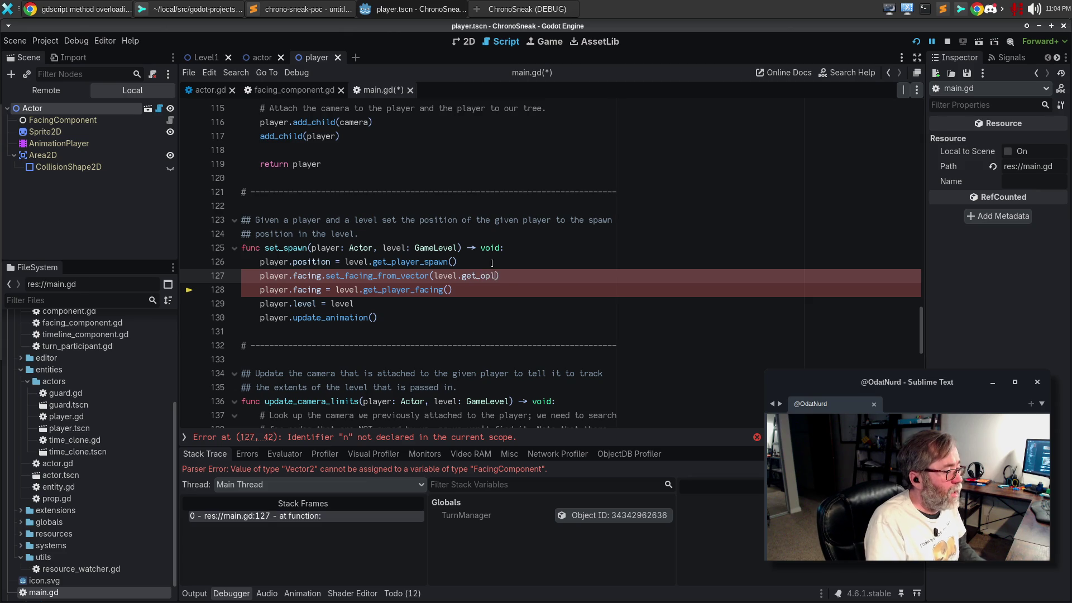
key(BackSpace)
key(BackSpace)
key(BackSpace)
text(player_fac)
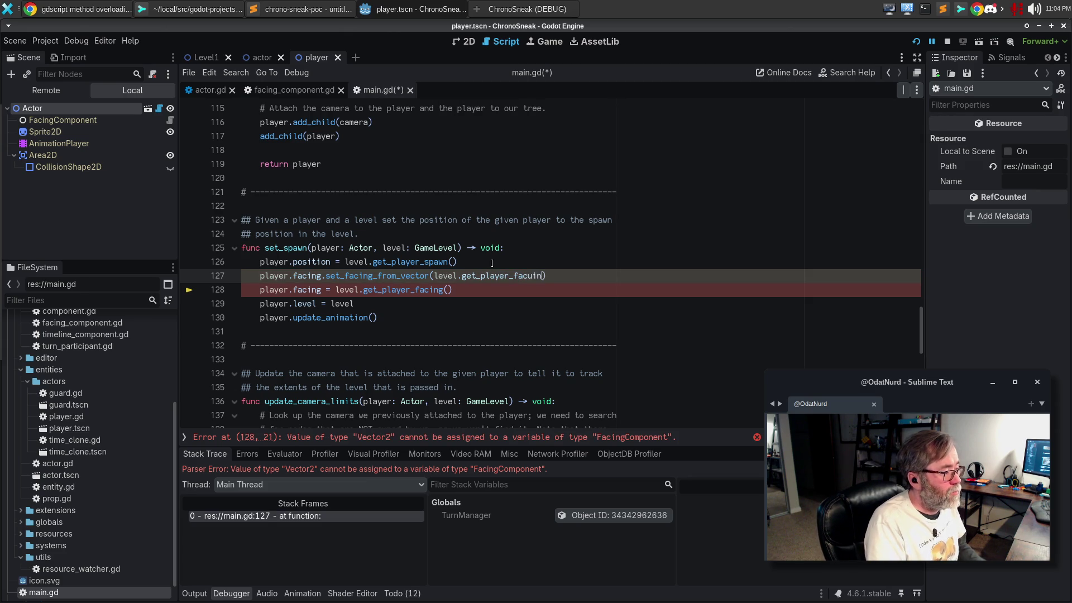
text(in)
key(Return)
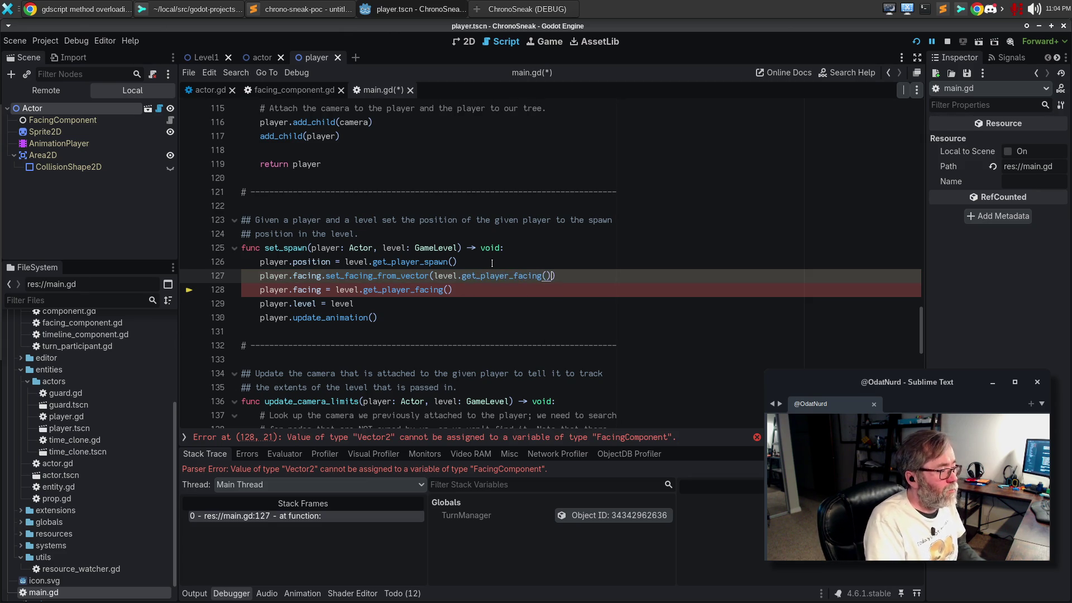
- Delete the old player.facing assignment line, save main.gd, and run the game again
key(Down)
key(ctrl+shift+k)
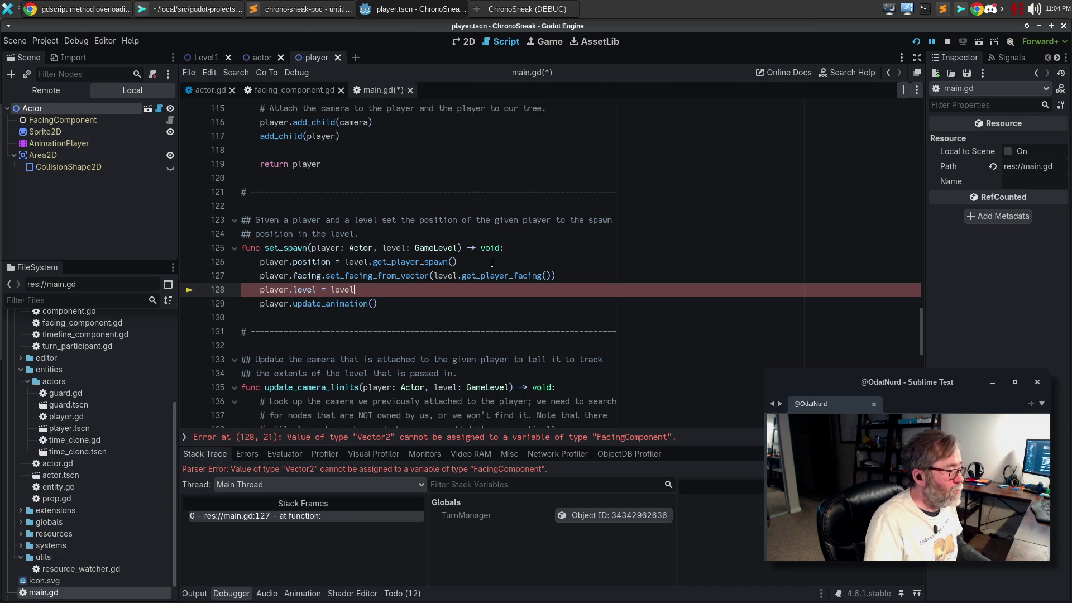
key(ctrl+s)
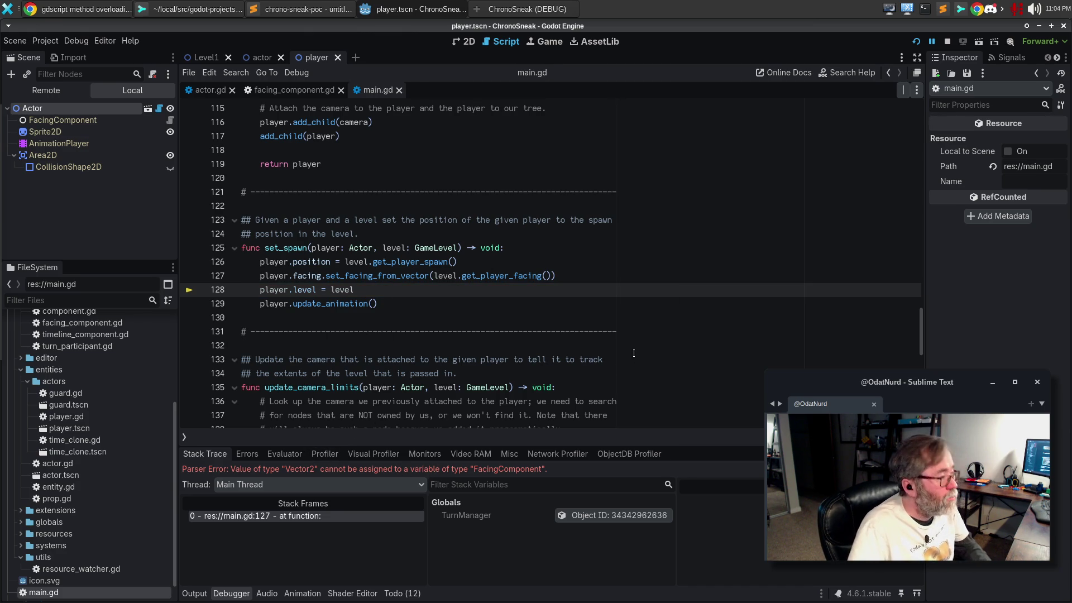
key(F5)
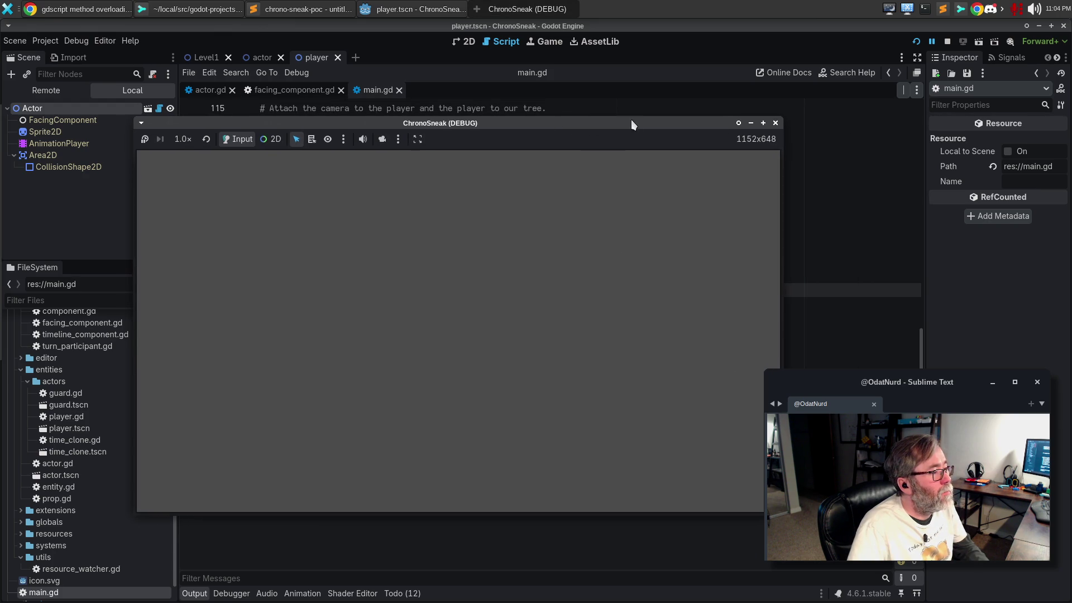
- Close the blank ChronoSneak (DEBUG) window to stop debugging
click(777, 123)
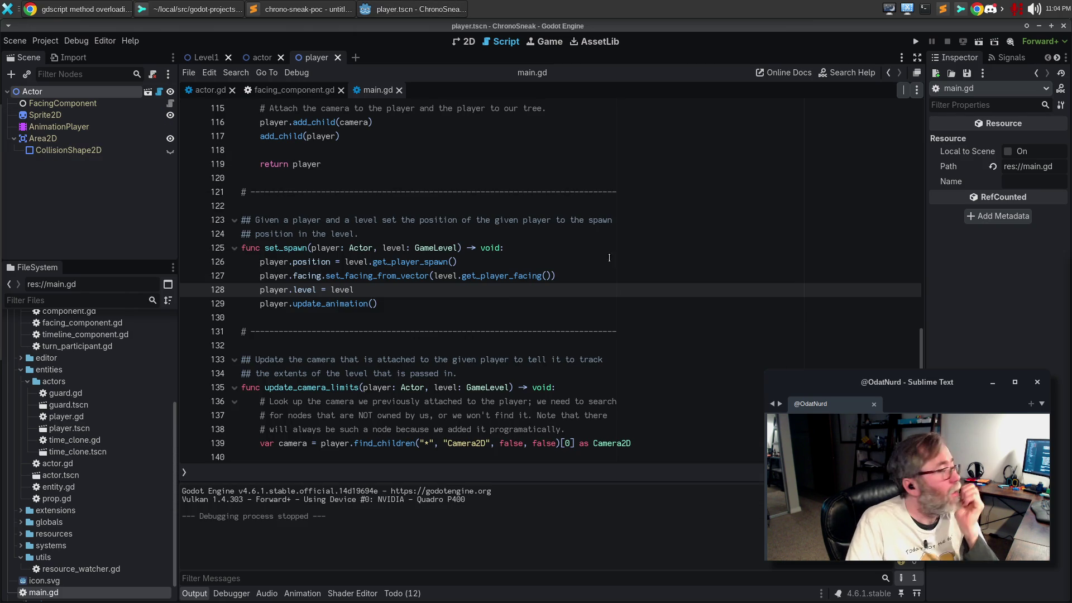
- Reload the current ChronoSneak project from the Project menu
click(406, 6)
click(404, 11)
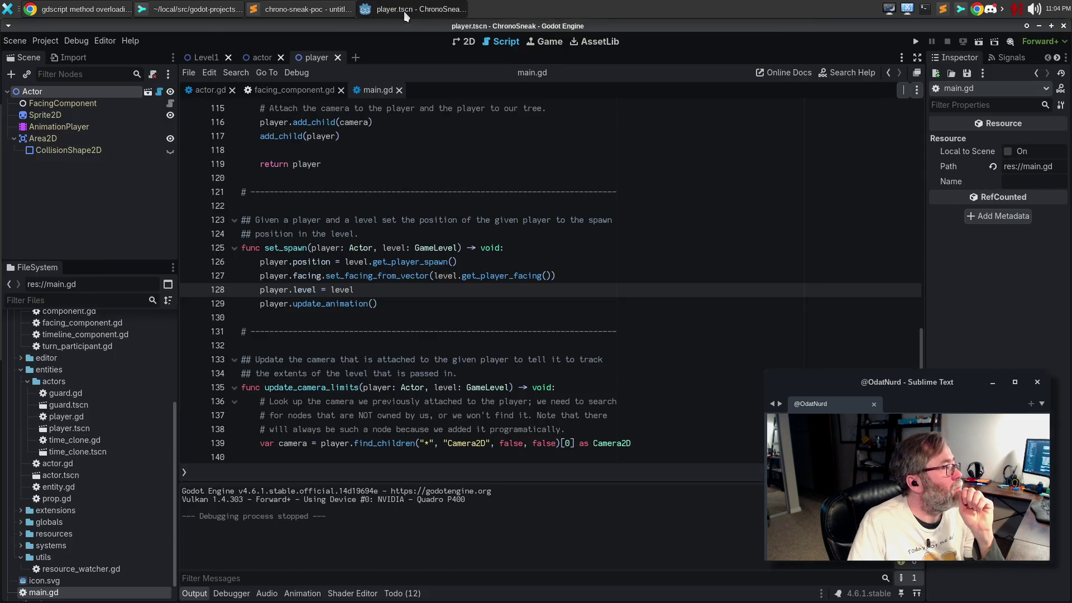
click(44, 44)
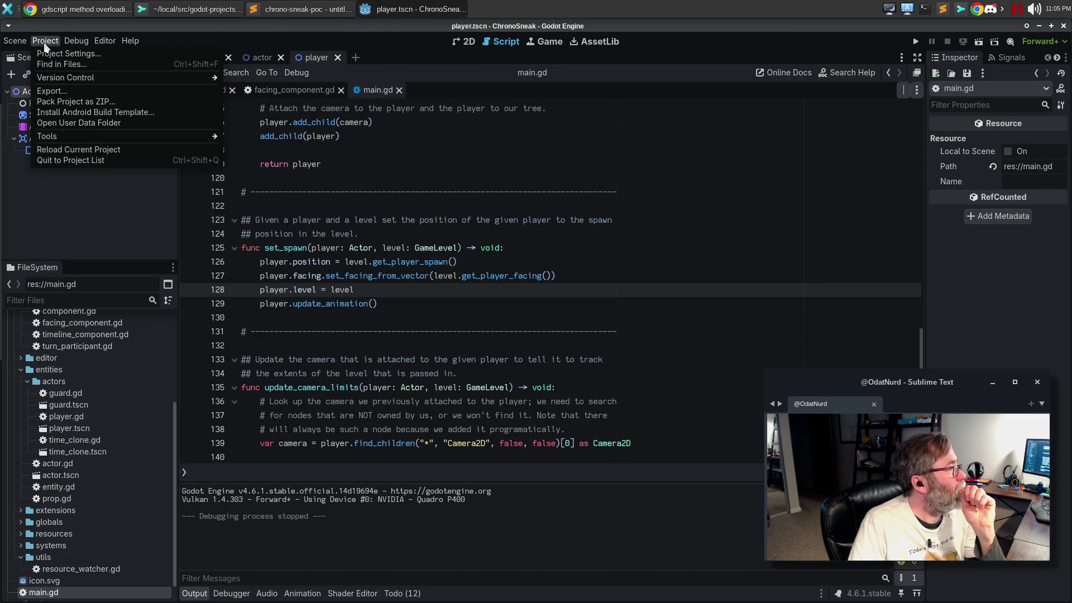
click(62, 150)
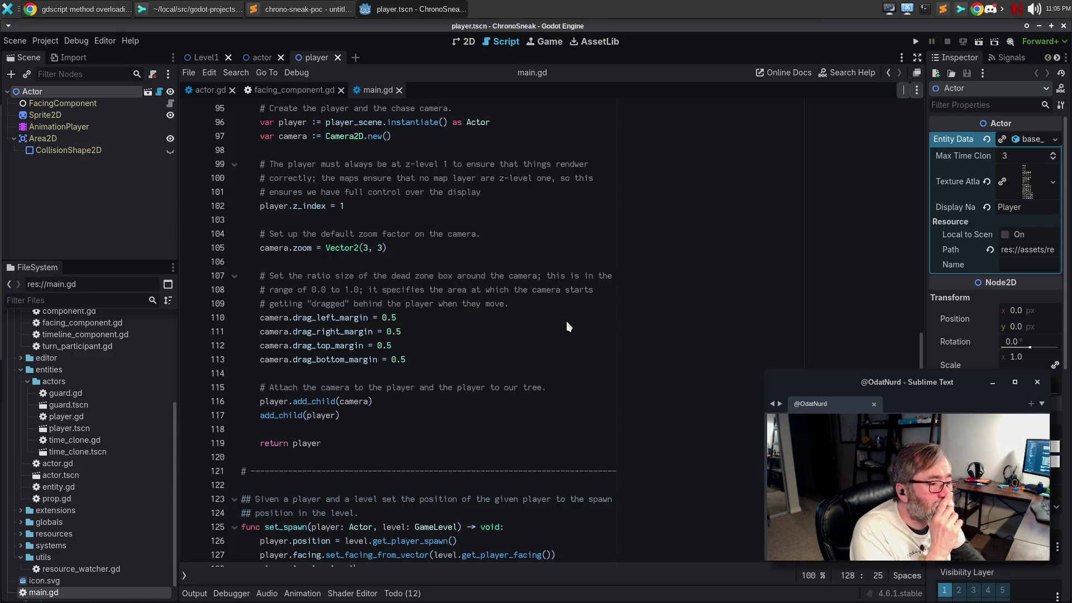
- Run the game briefly, then reload the current project once more
key(F5)
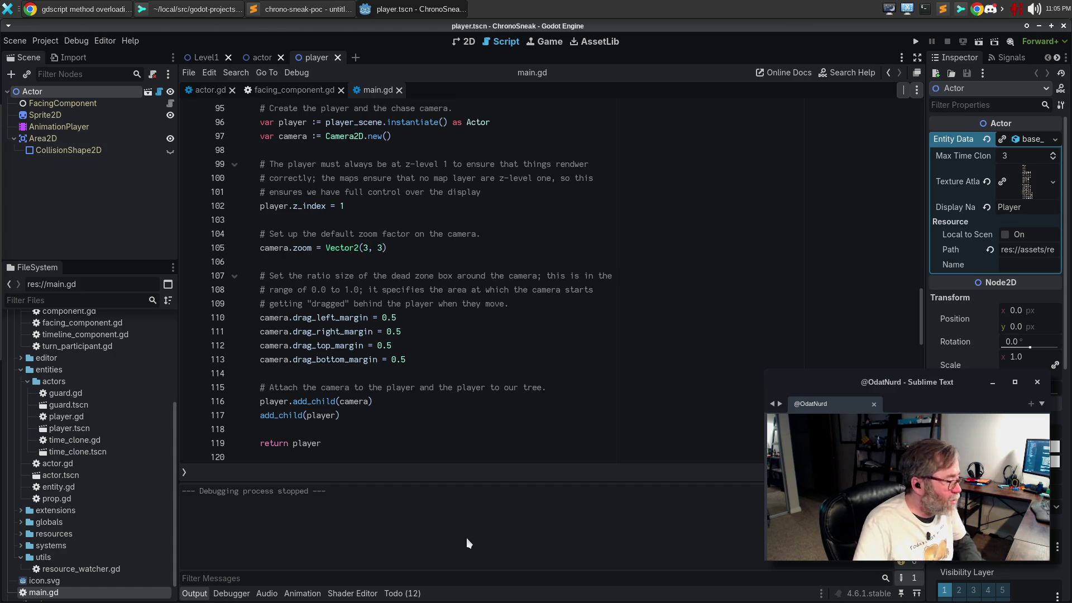
click(453, 264)
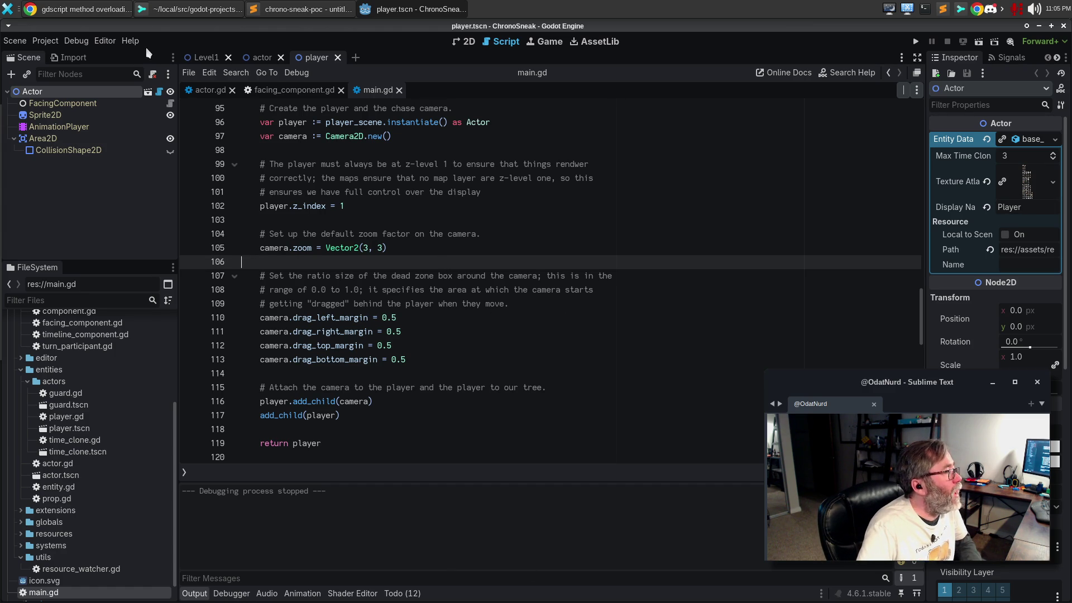
click(44, 41)
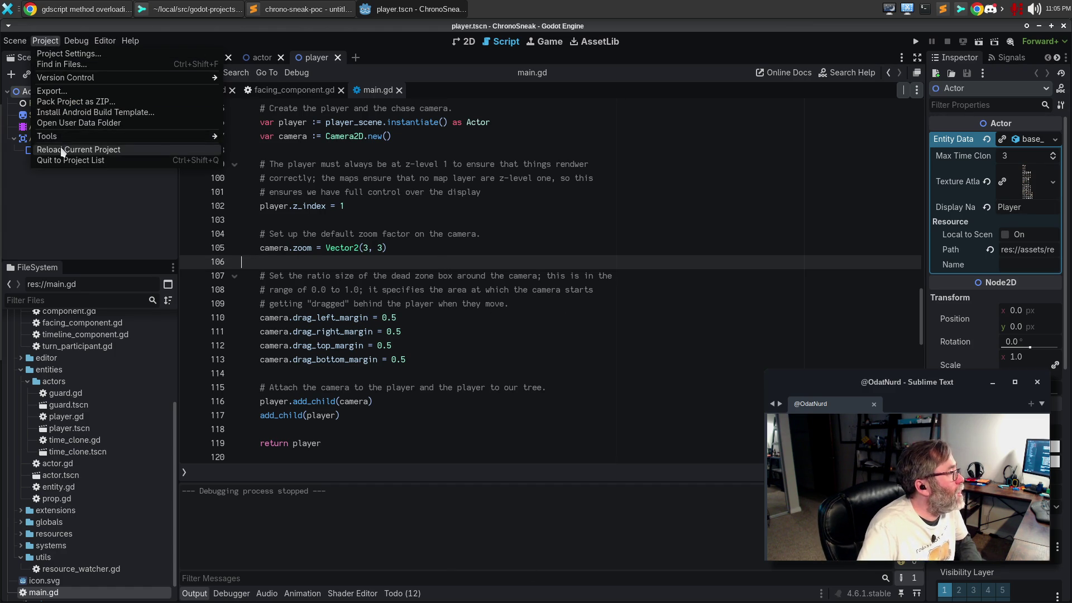
click(63, 150)
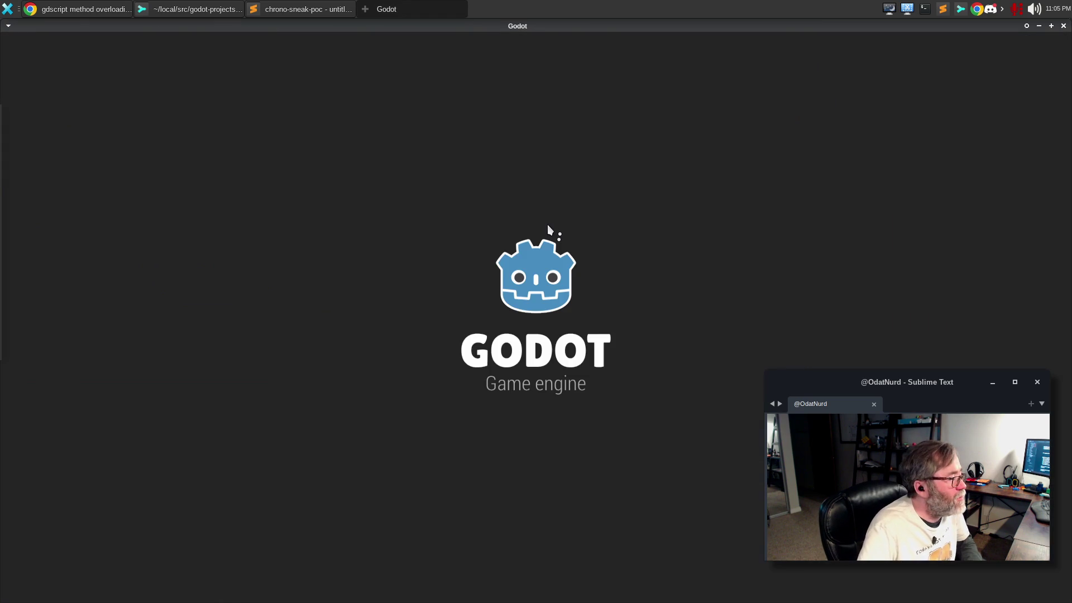